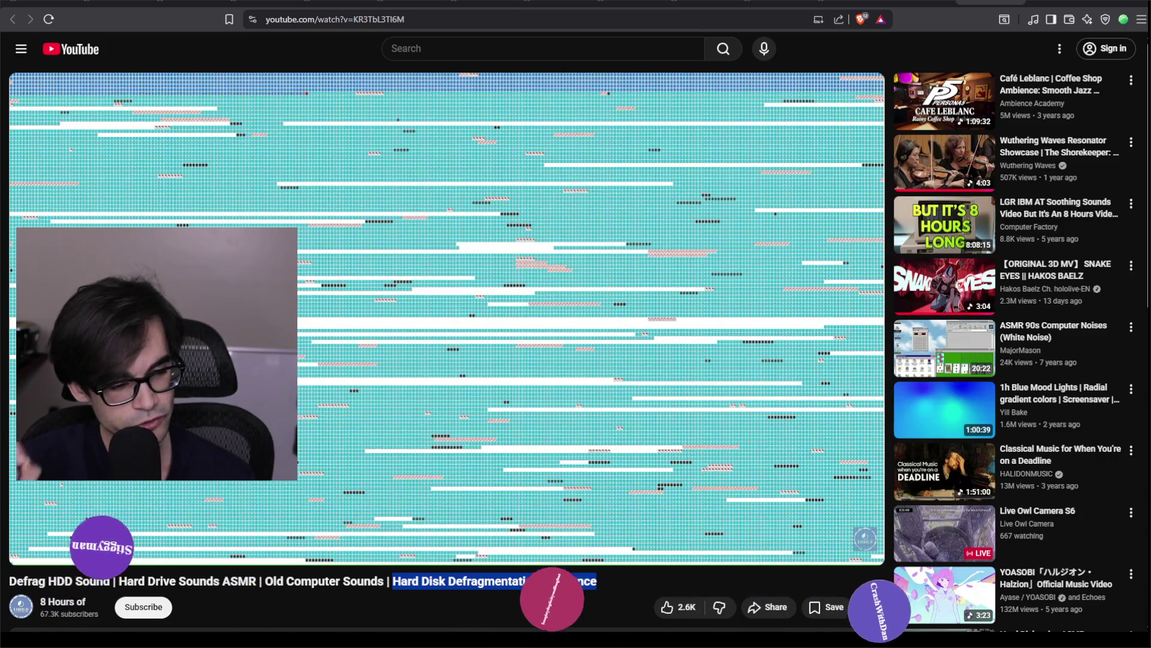
- Scroll down through the defrag video's description and comments
scroll(516, 385, "down", 4)
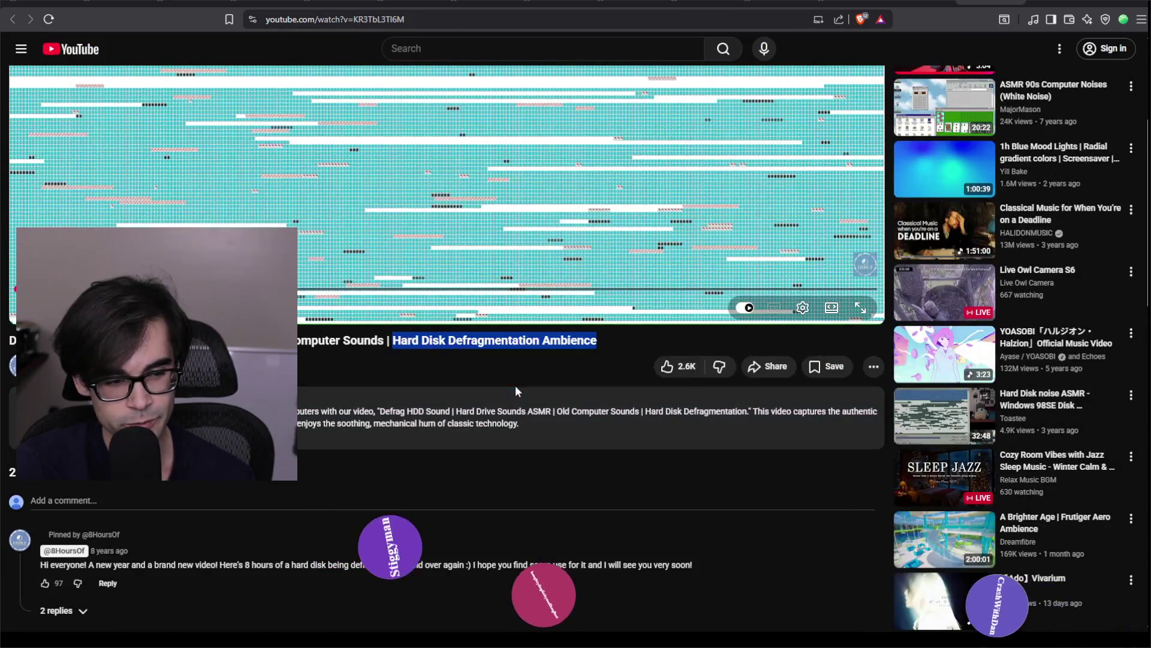
scroll(577, 457, "down", 3)
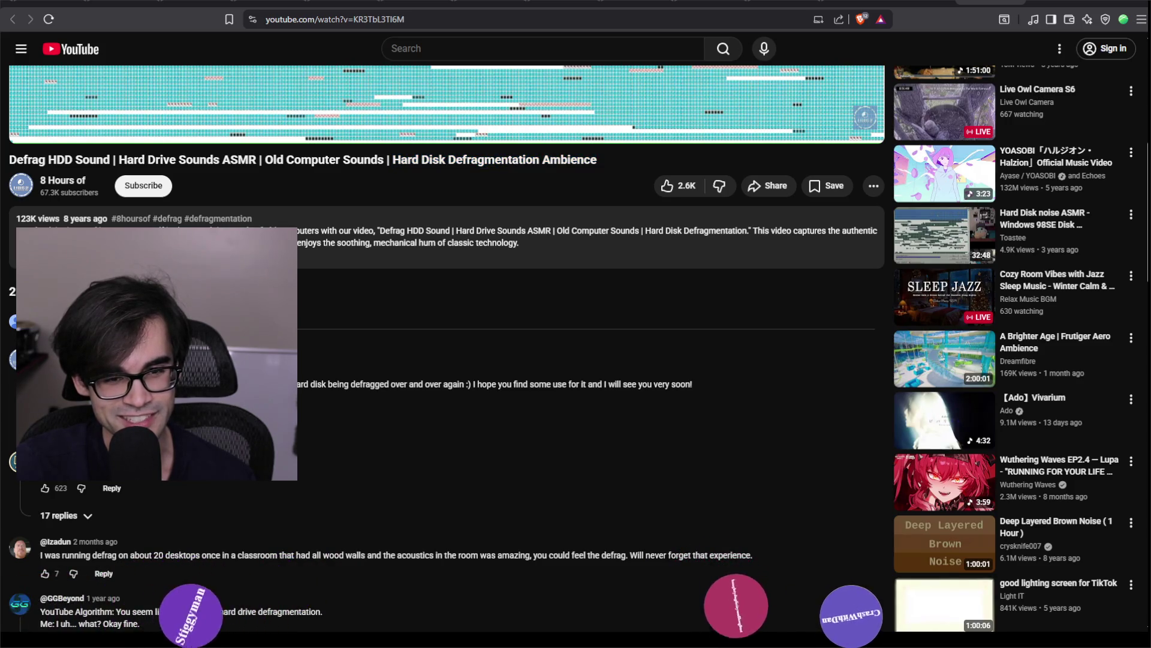
scroll(363, 449, "down", 1)
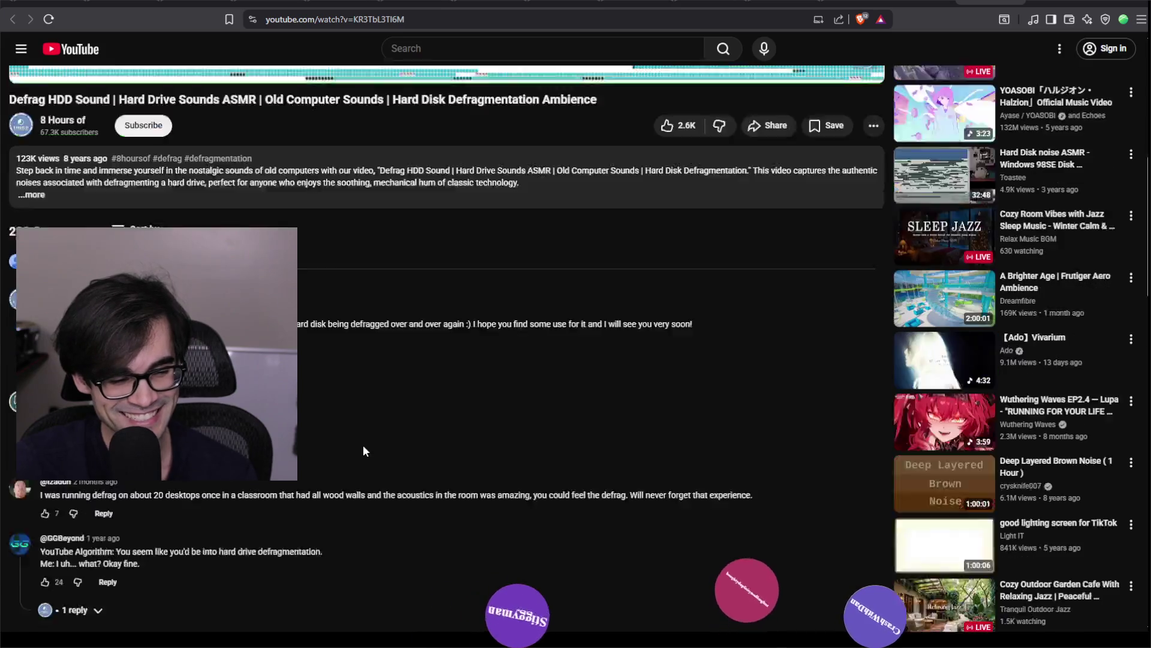
scroll(363, 450, "down", 1)
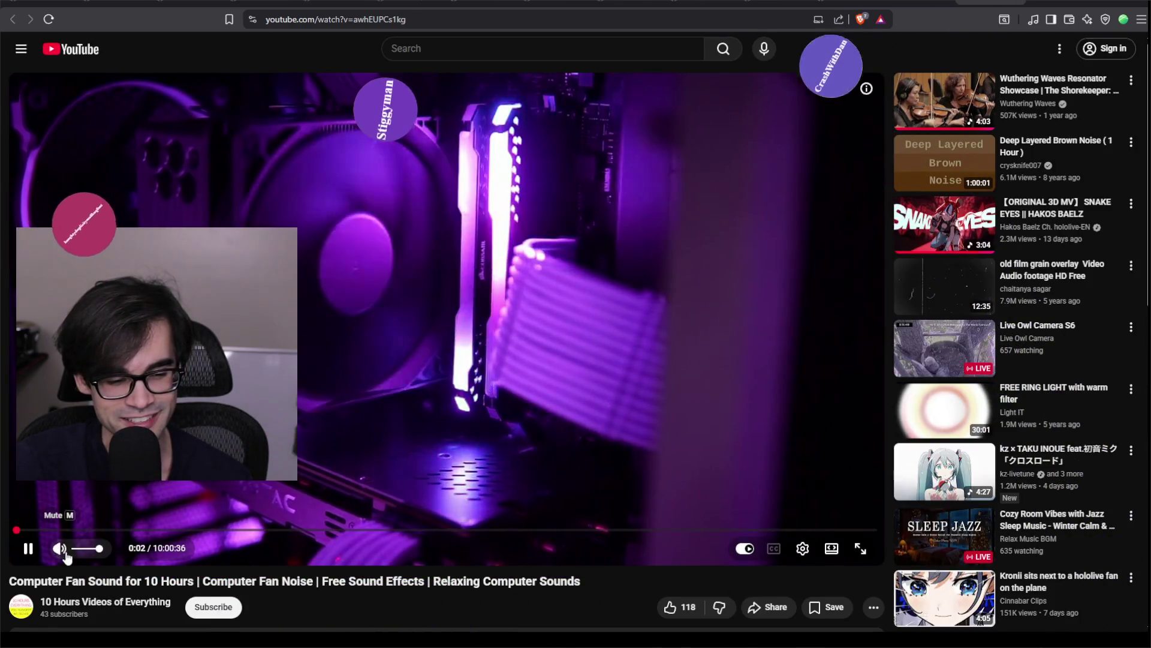
- Skip the fan-sound video ahead to 1:44:57 and browse its comments
left_click(168, 531)
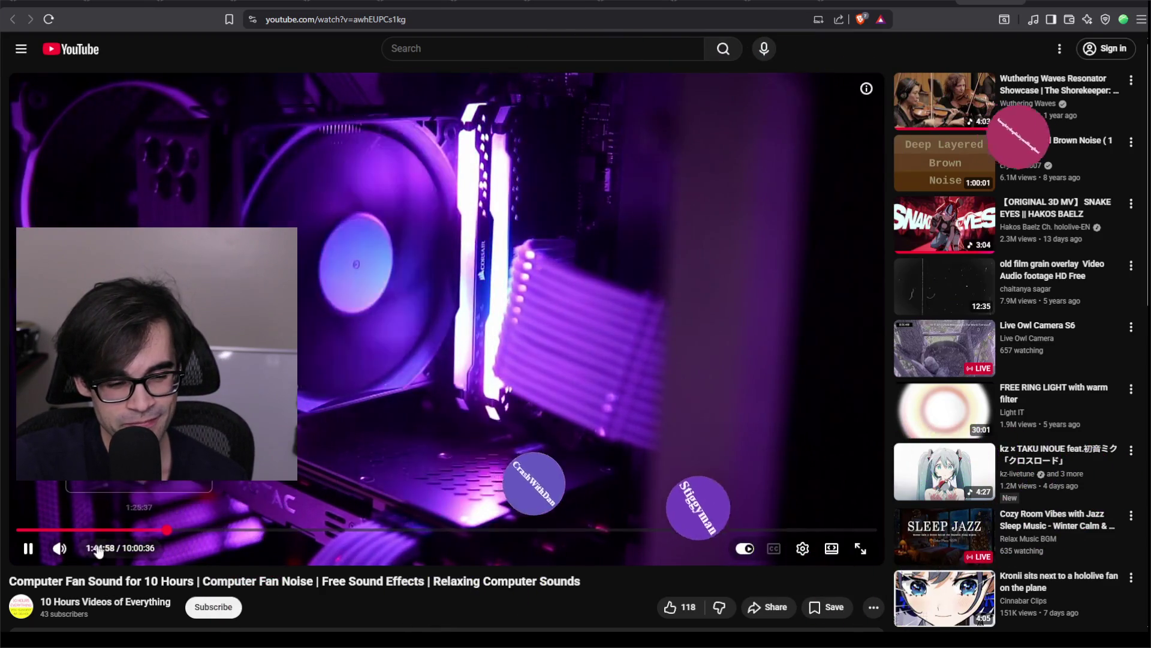
scroll(264, 564, "down", 4)
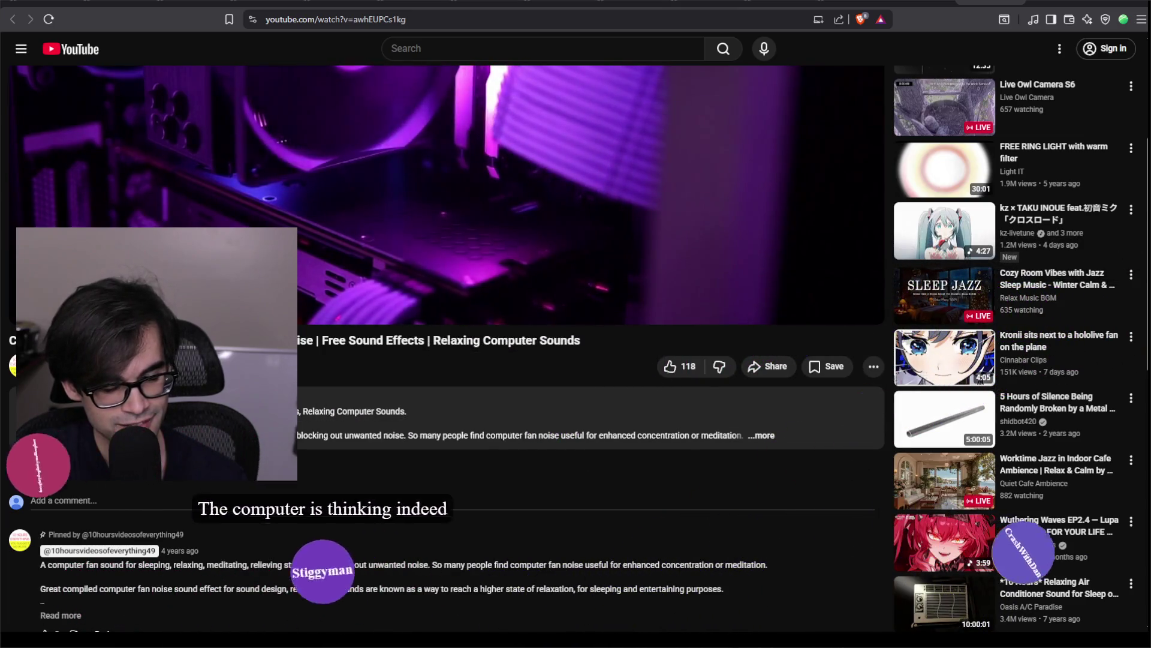
scroll(522, 580, "up", 4)
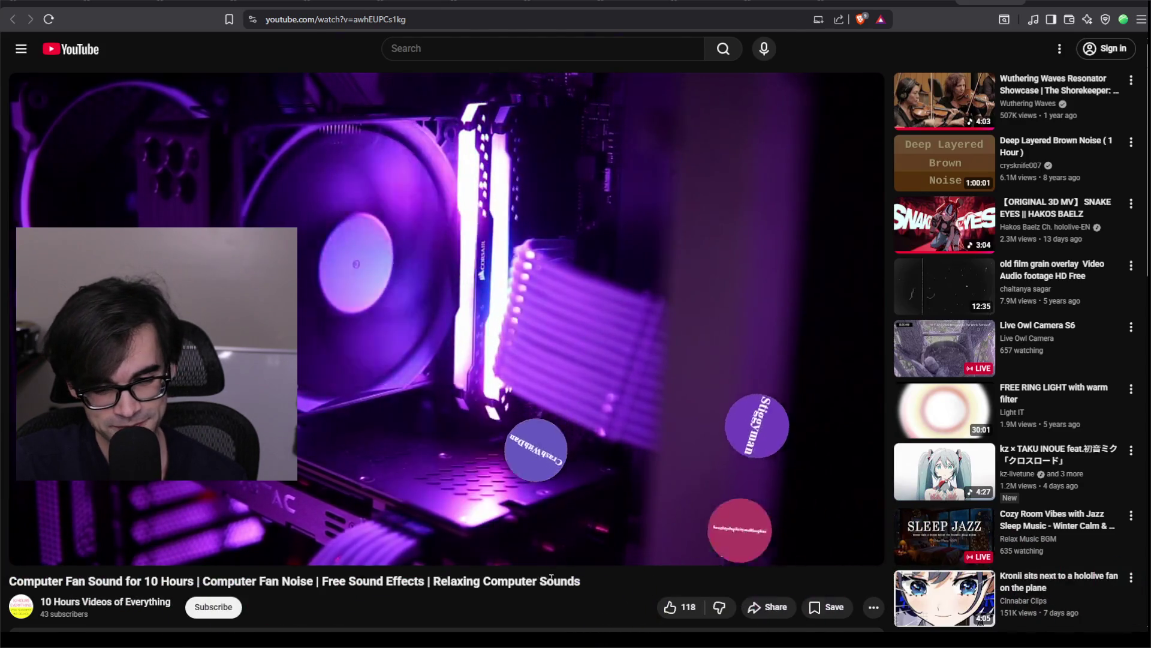
scroll(559, 578, "down", 5)
scroll(559, 578, "down", 4)
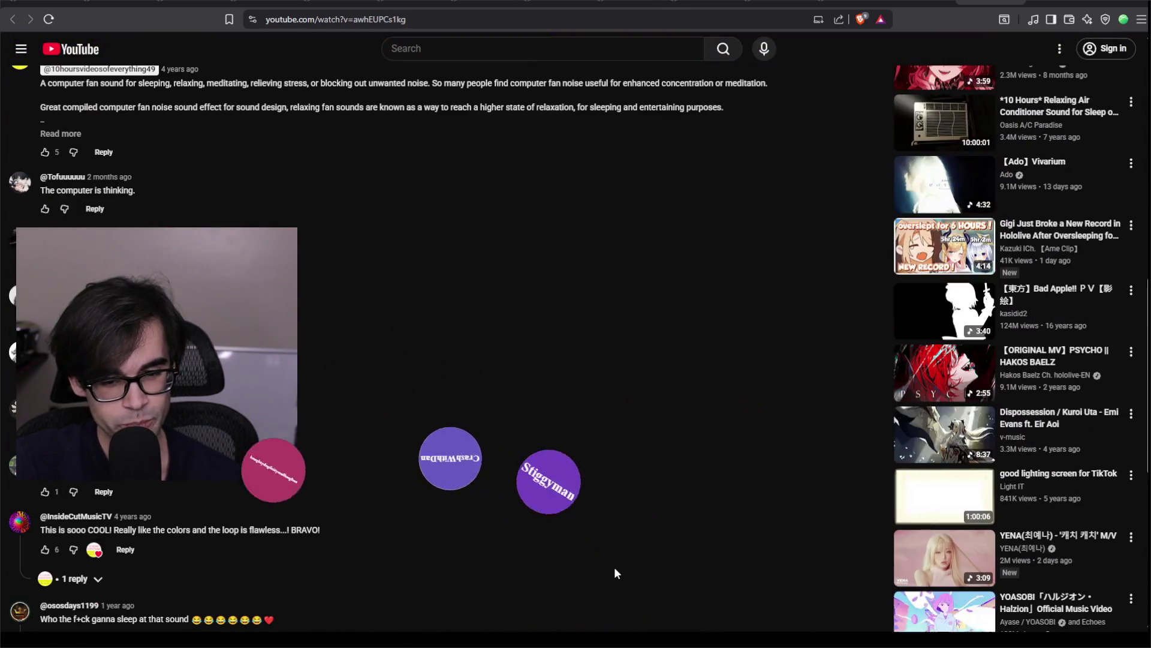
- Jump to the 6:45:42 timestamp cited in a comment and pause the video there
scroll(611, 569, "up", 5)
scroll(610, 570, "down", 6)
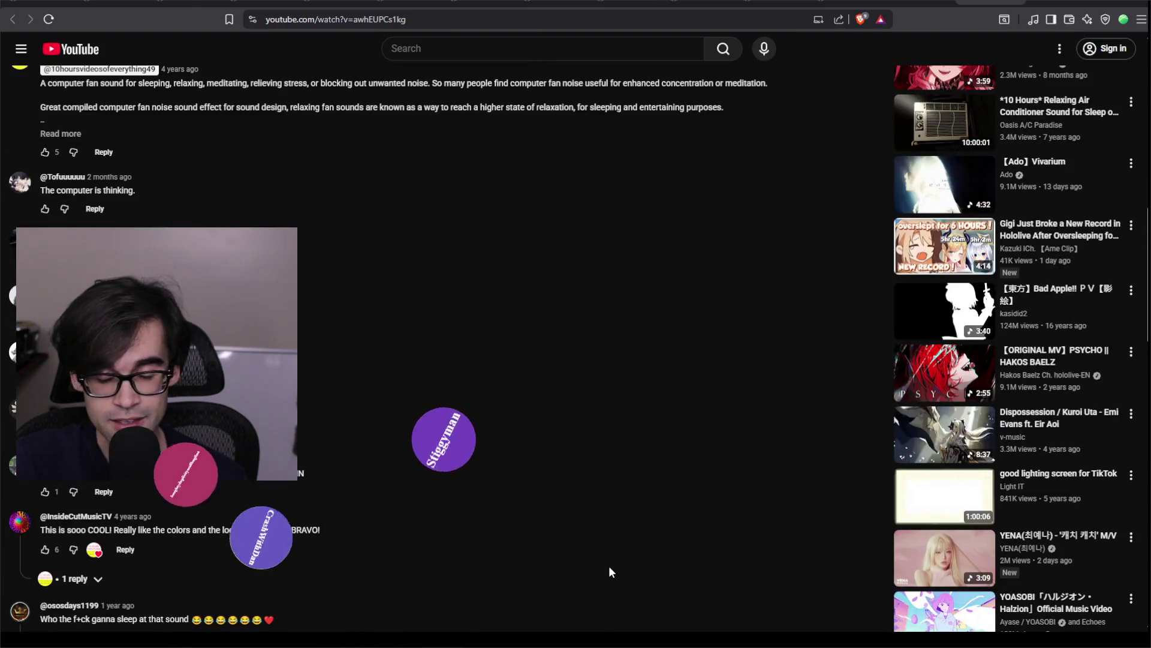
scroll(517, 534, "down", 3)
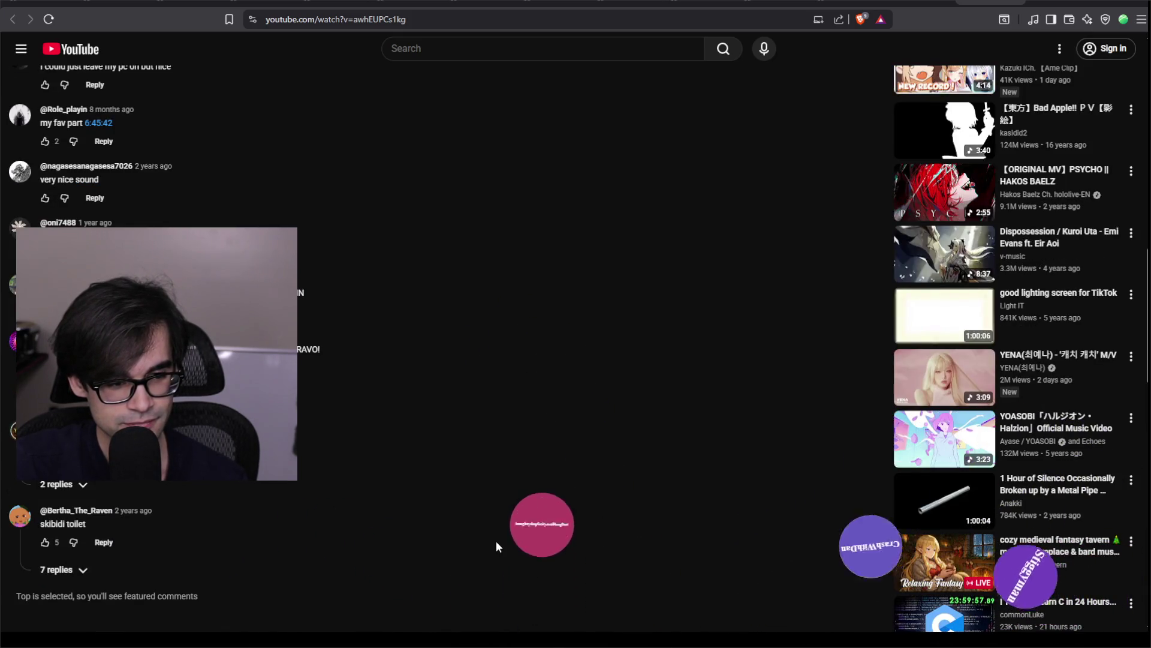
scroll(495, 541, "up", 4)
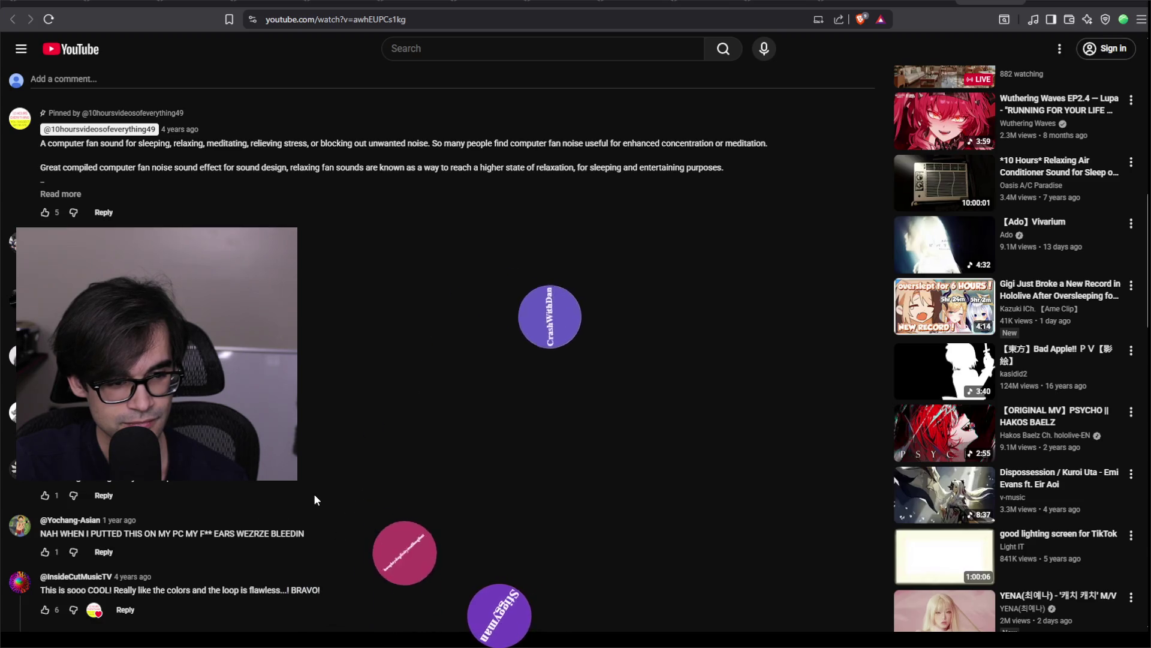
scroll(314, 494, "up", 3)
left_click(98, 544)
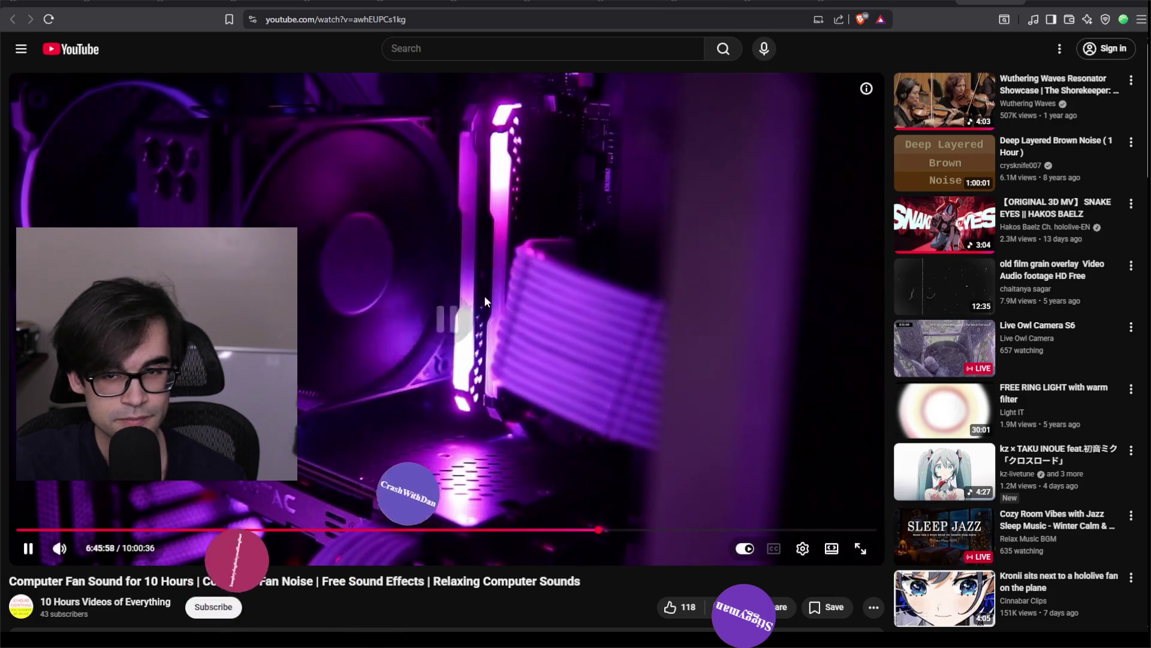
left_click(484, 295)
- Read the Brave Search answer on WaitForTask from the top, then minimize the browser
left_click(1018, 1)
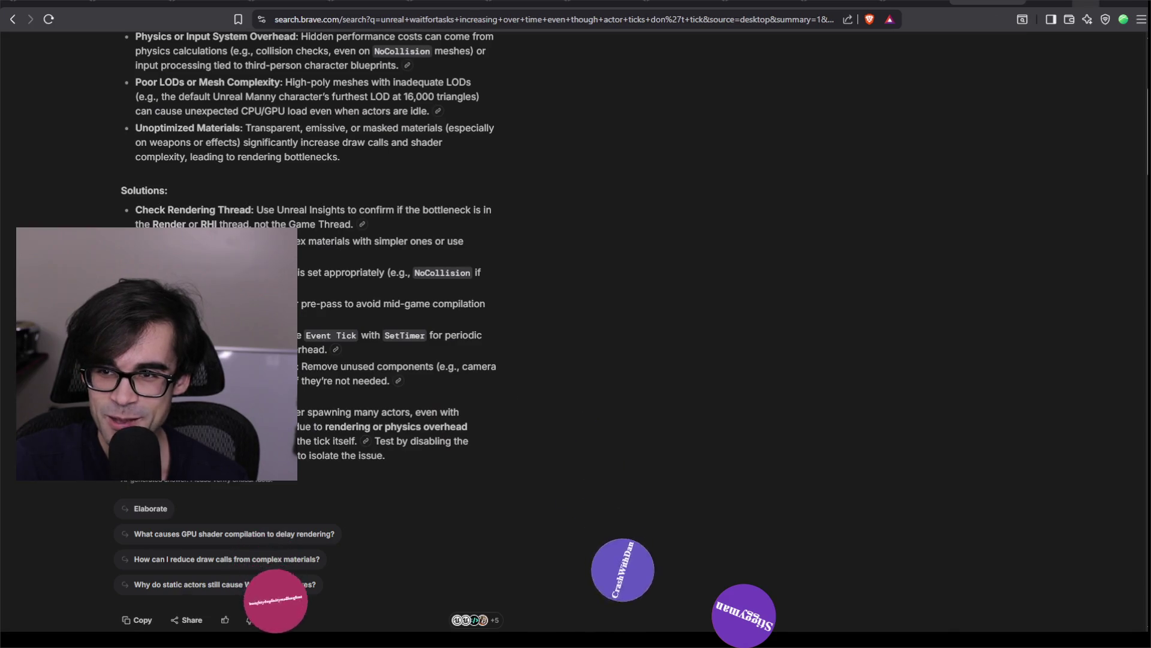
scroll(884, 215, "up", 10)
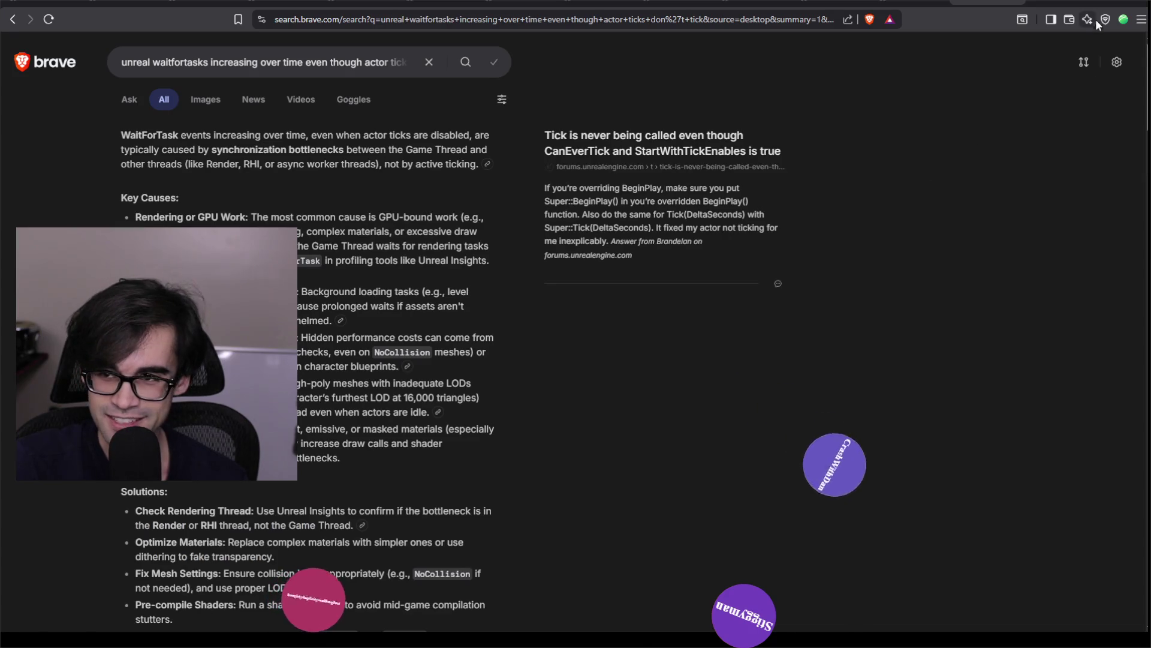
left_click(1072, 5)
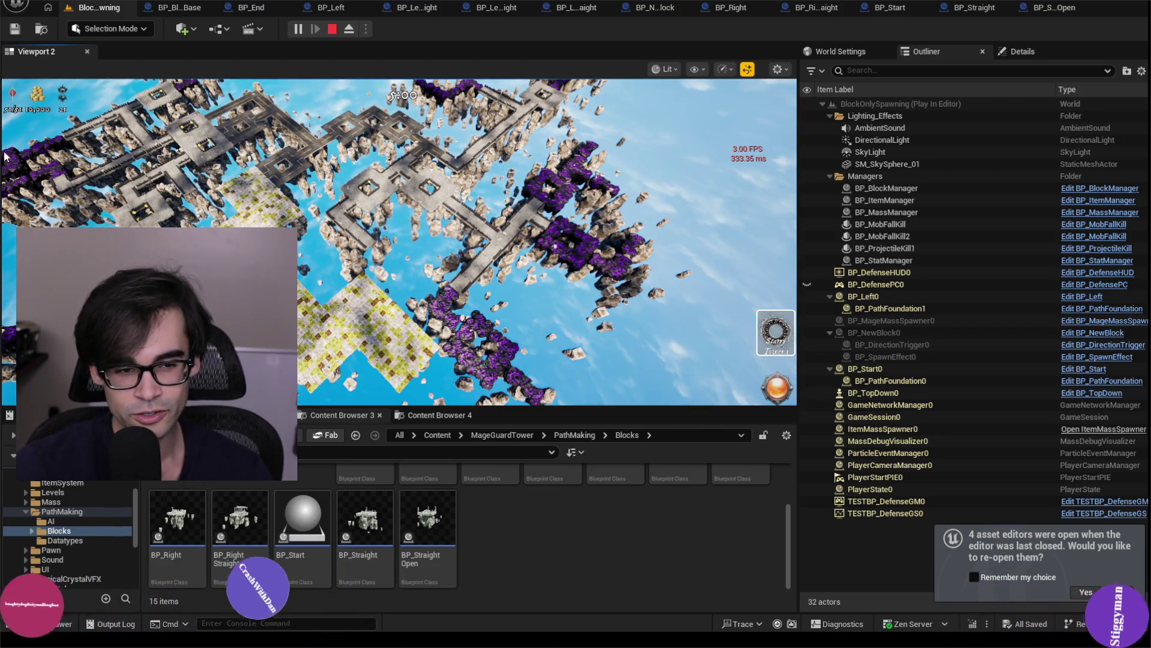
- Fly the play-session camera across the running block map, then stop Play In Editor with Esc
left_click(480, 240)
scroll(398, 240, "up", 5)
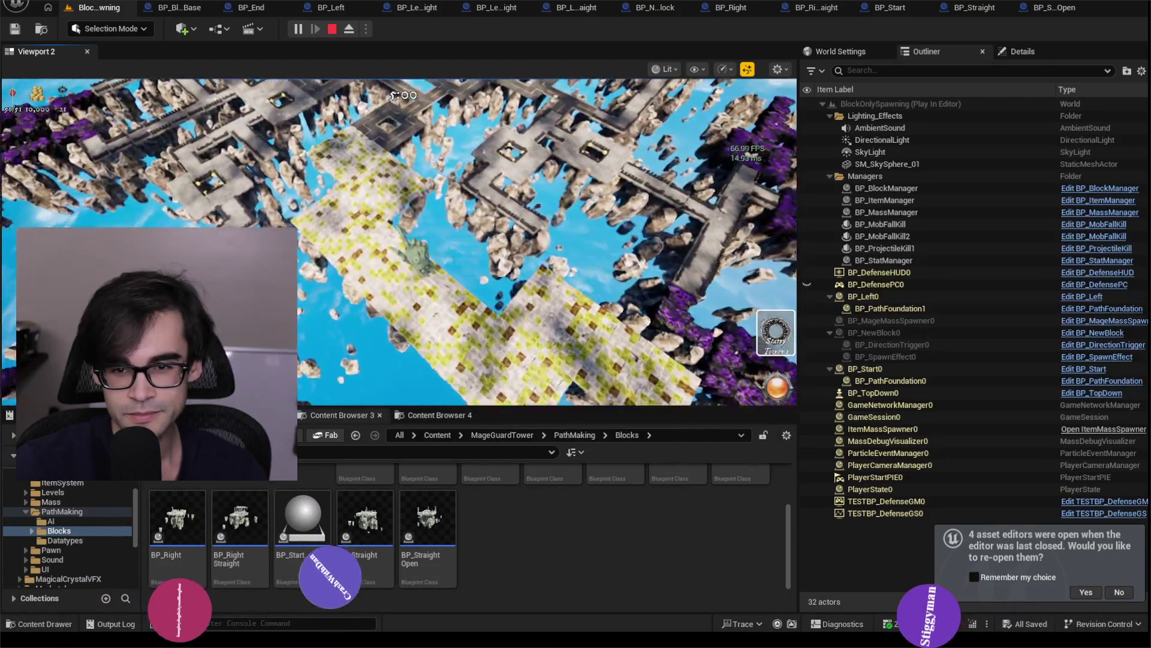
key("w")
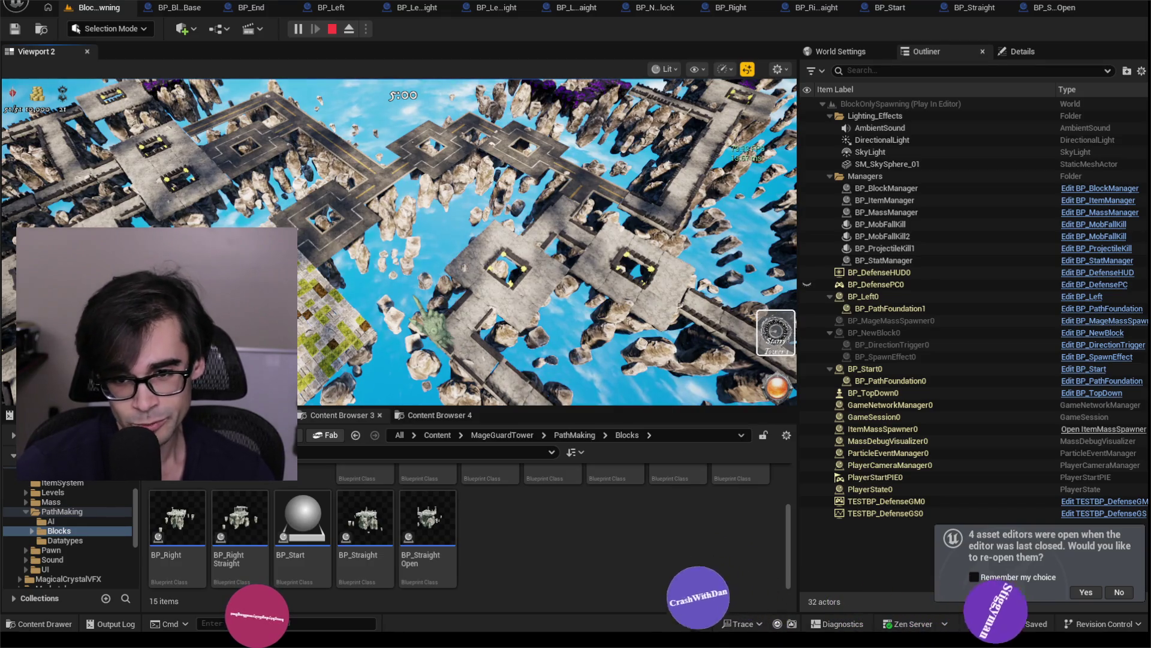
scroll(398, 240, "down", 5)
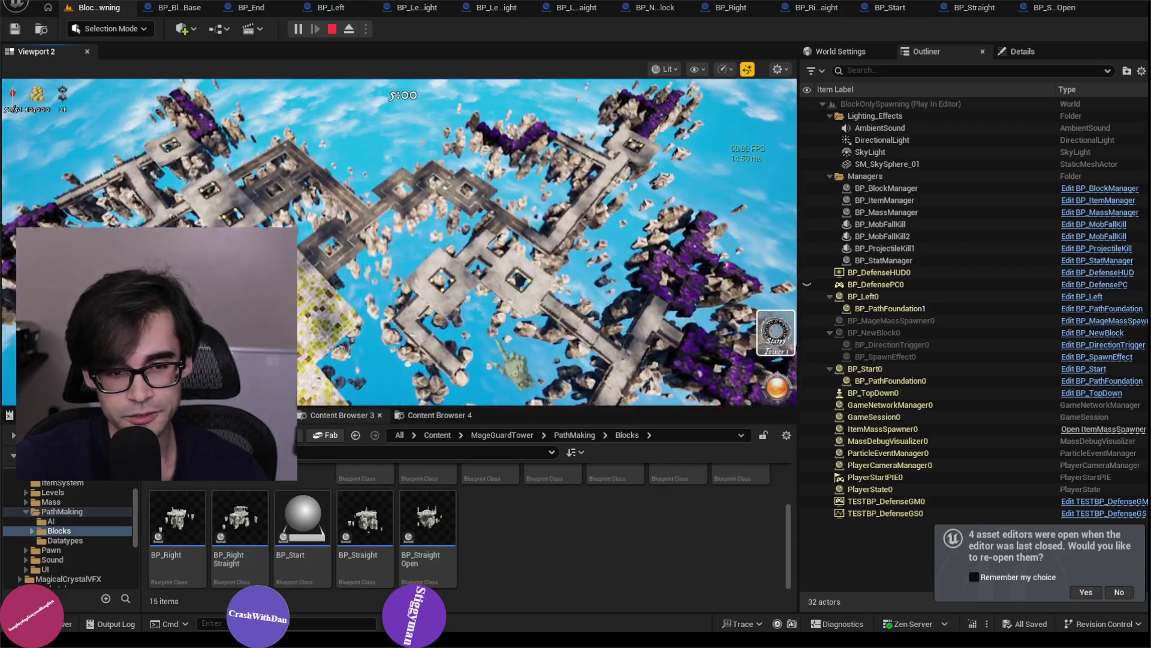
key("Escape")
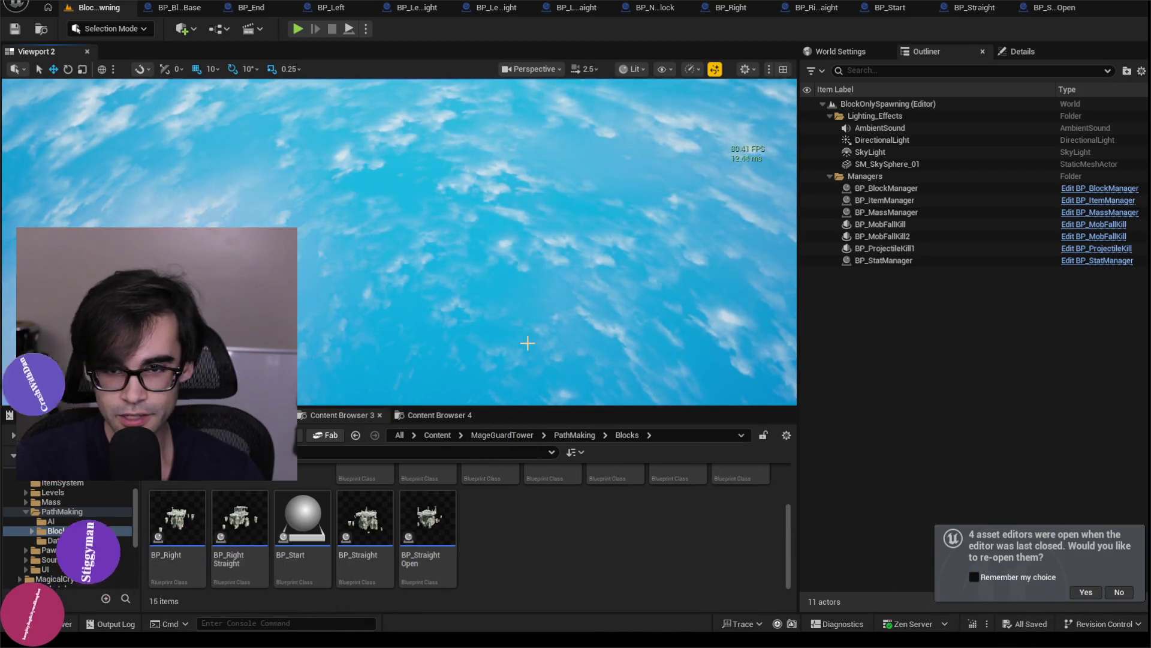
- Close the six Blueprint tabs from BP_Left through BP_Right, leaving BP_RightStraight active
left_click(247, 10)
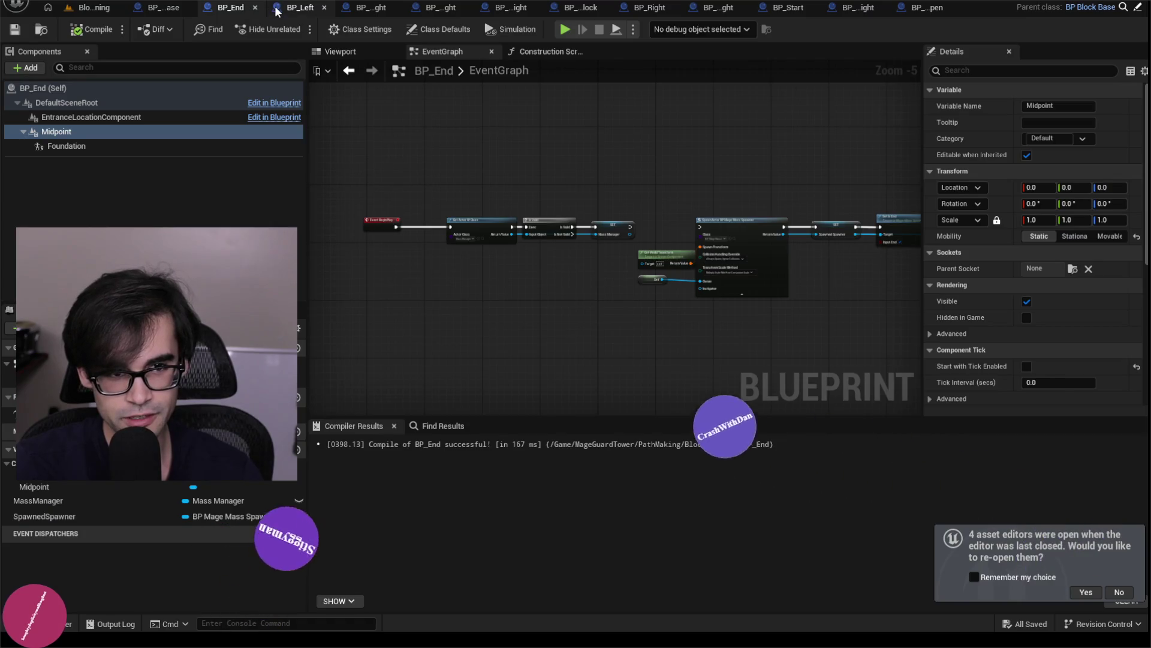
left_click(282, 9)
left_click(328, 10)
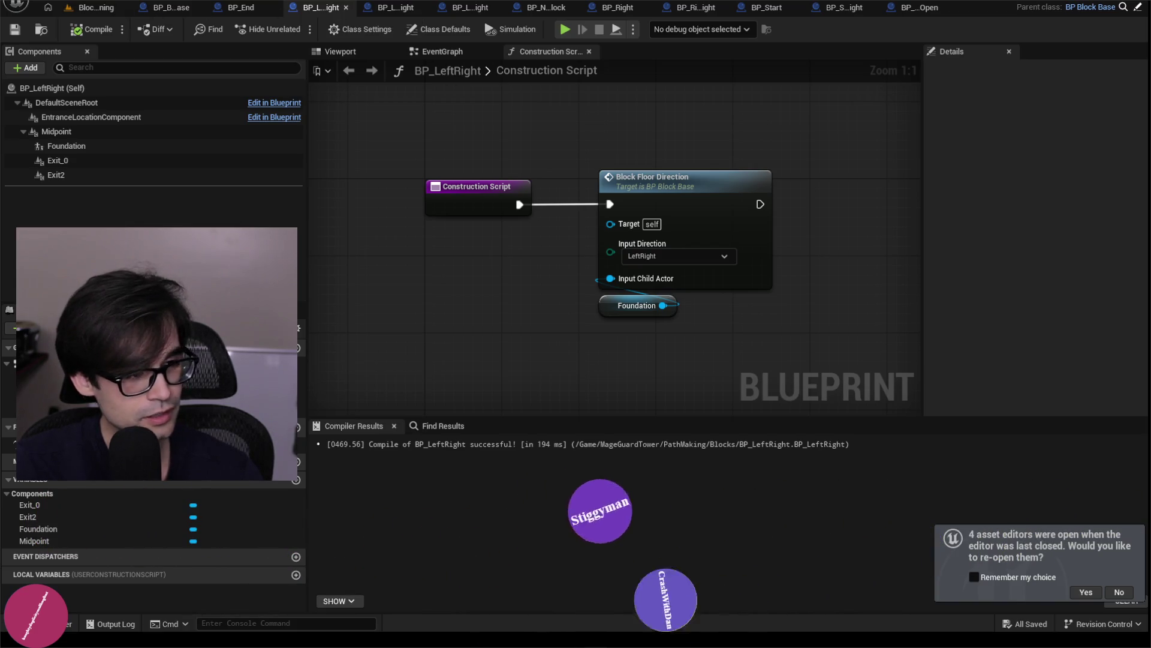
left_click(346, 8)
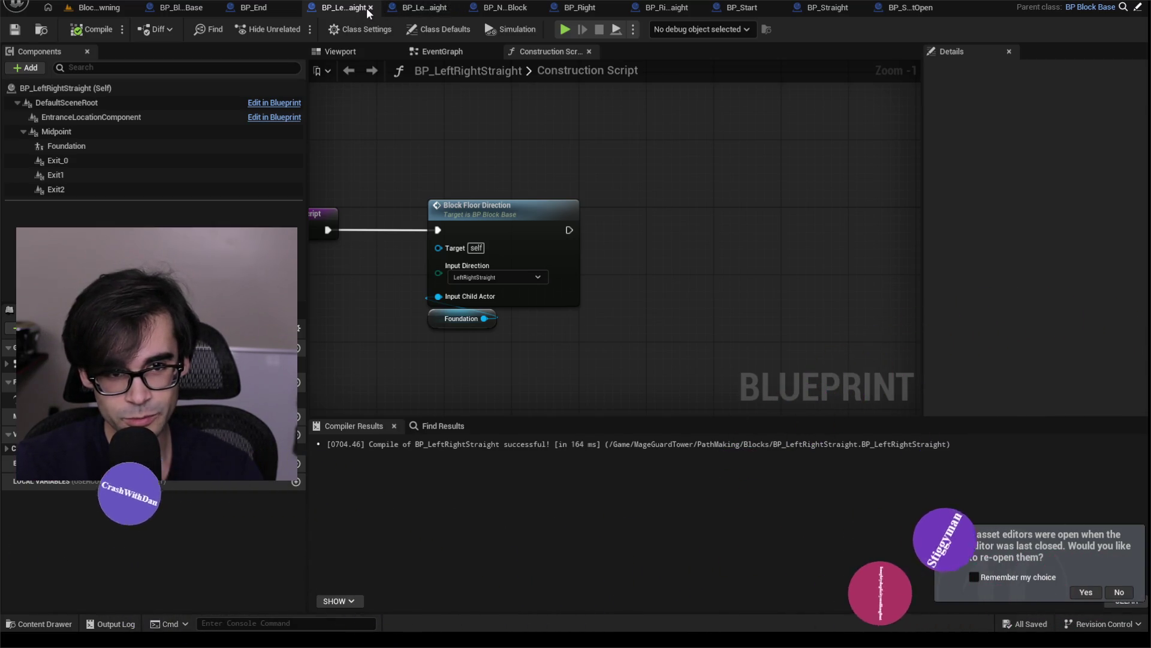
left_click(403, 8)
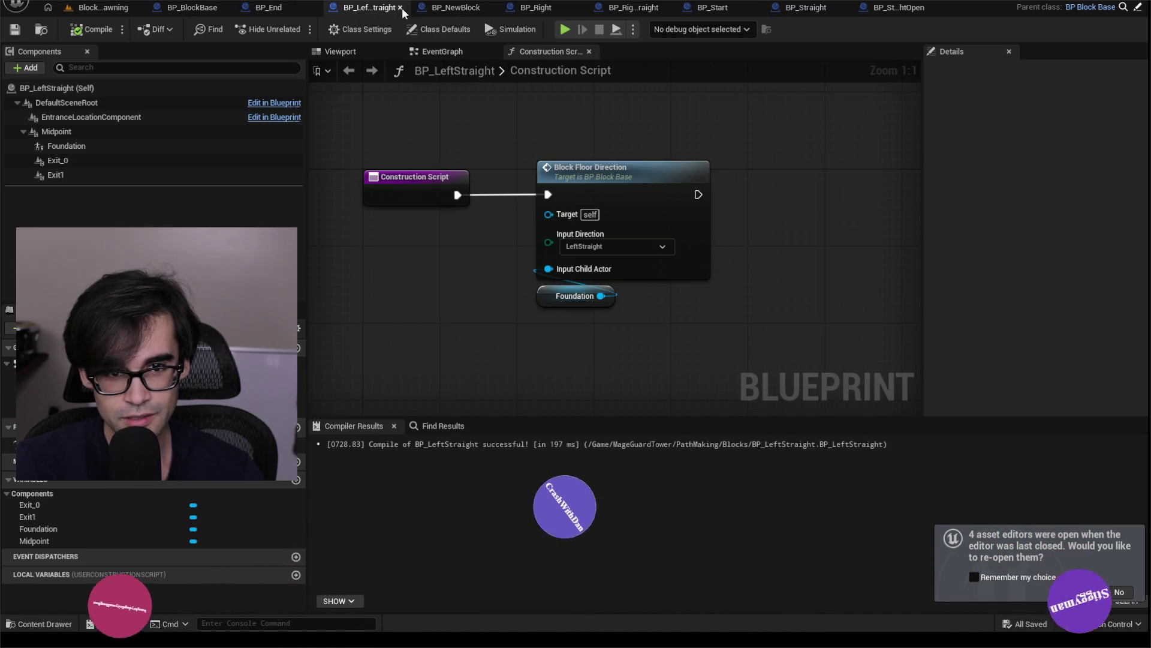
left_click(400, 8)
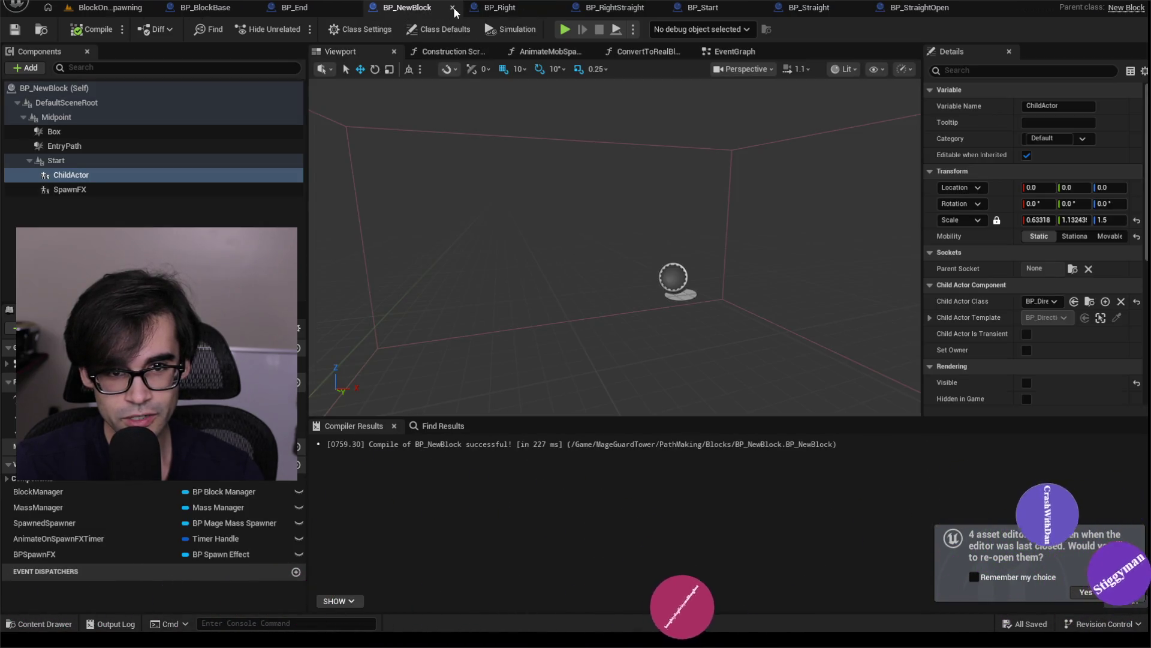
left_click(454, 9)
left_click(479, 8)
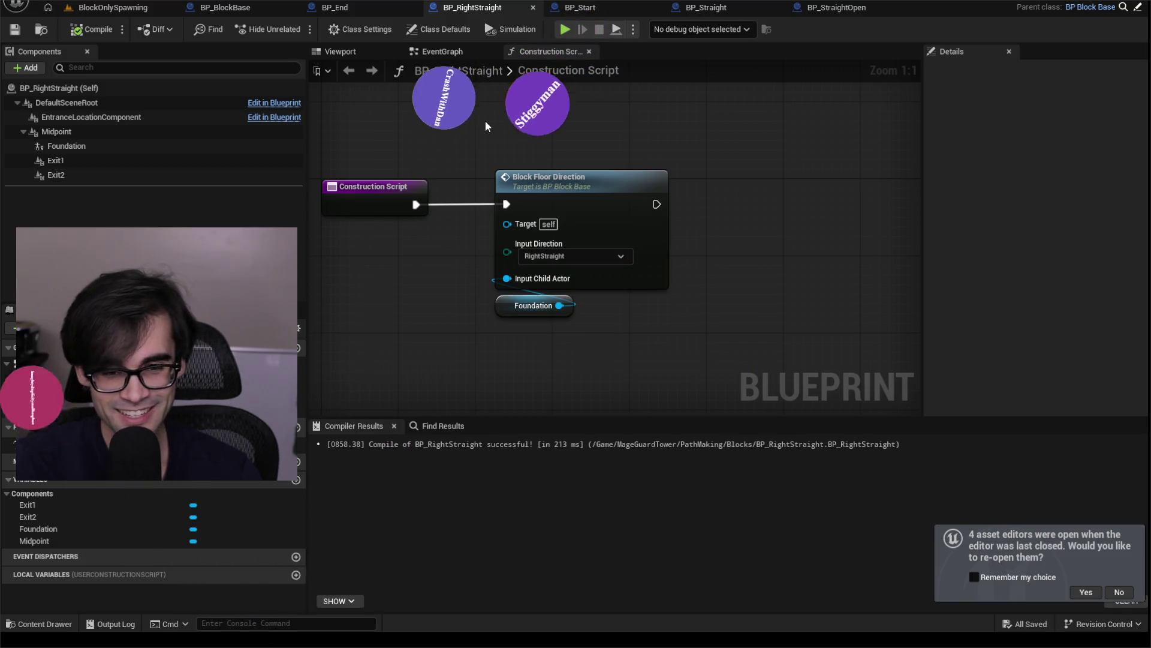
- Inspect the Block Floor Direction and Foundation nodes in BP_RightStraight, then view BP_Start
left_click_drag(465, 218, 725, 403)
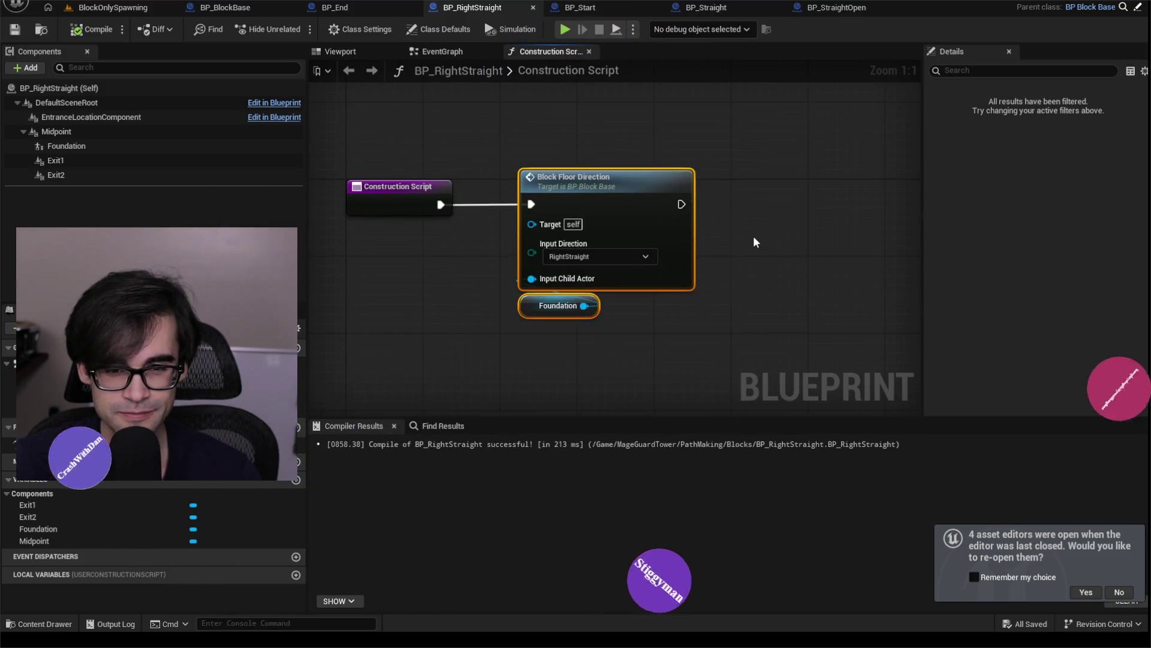
left_click(755, 242)
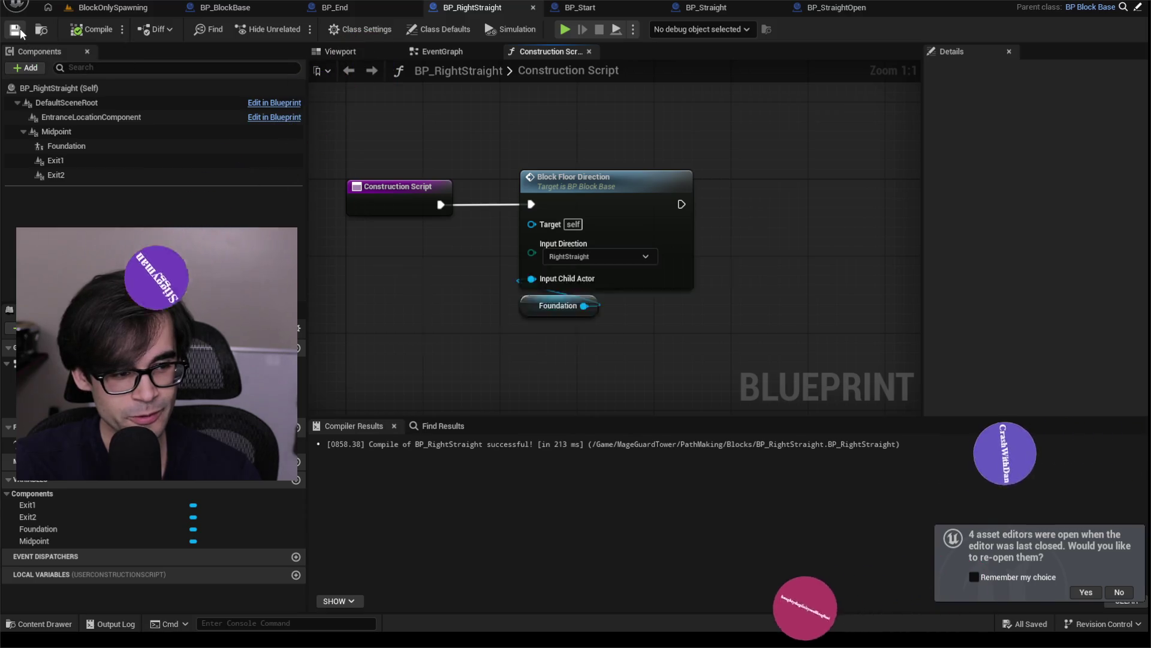
left_click(591, 7)
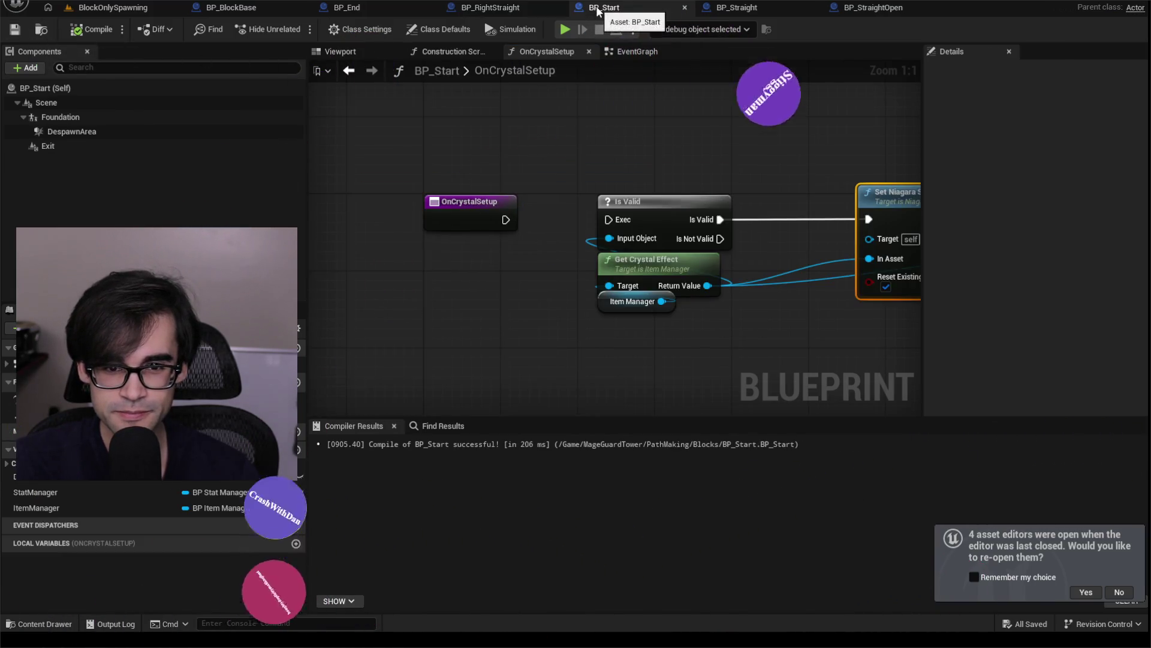
- In BP_End, check the Foundation and Midpoint components' details, then switch to Cursor
left_click(340, 7)
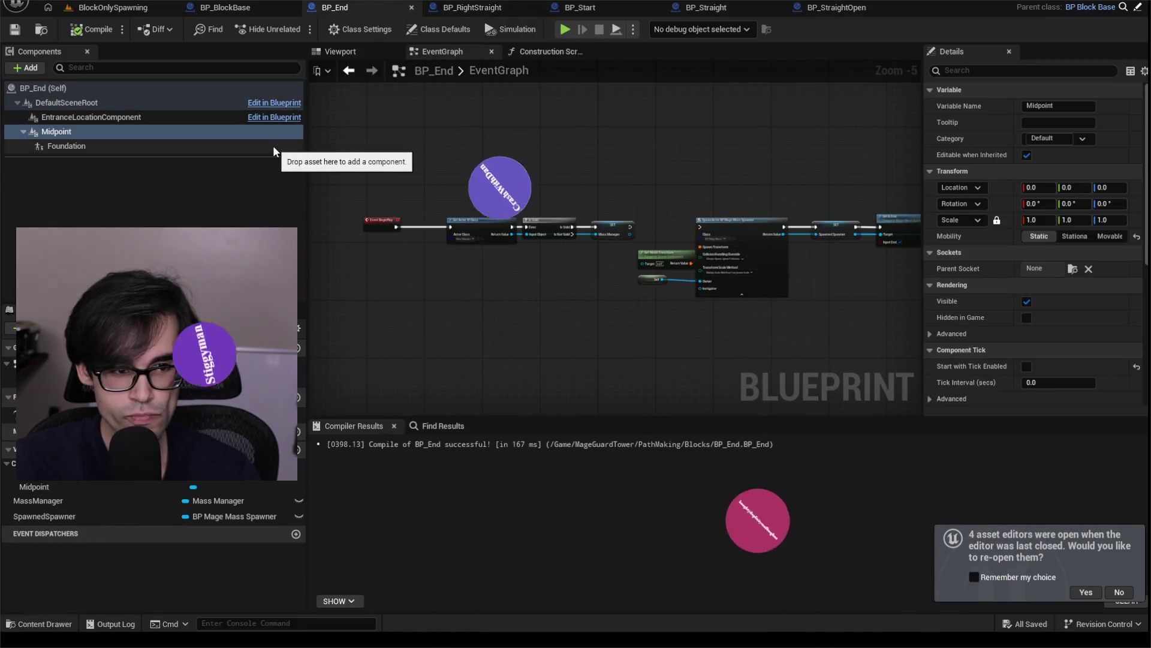
left_click(202, 147)
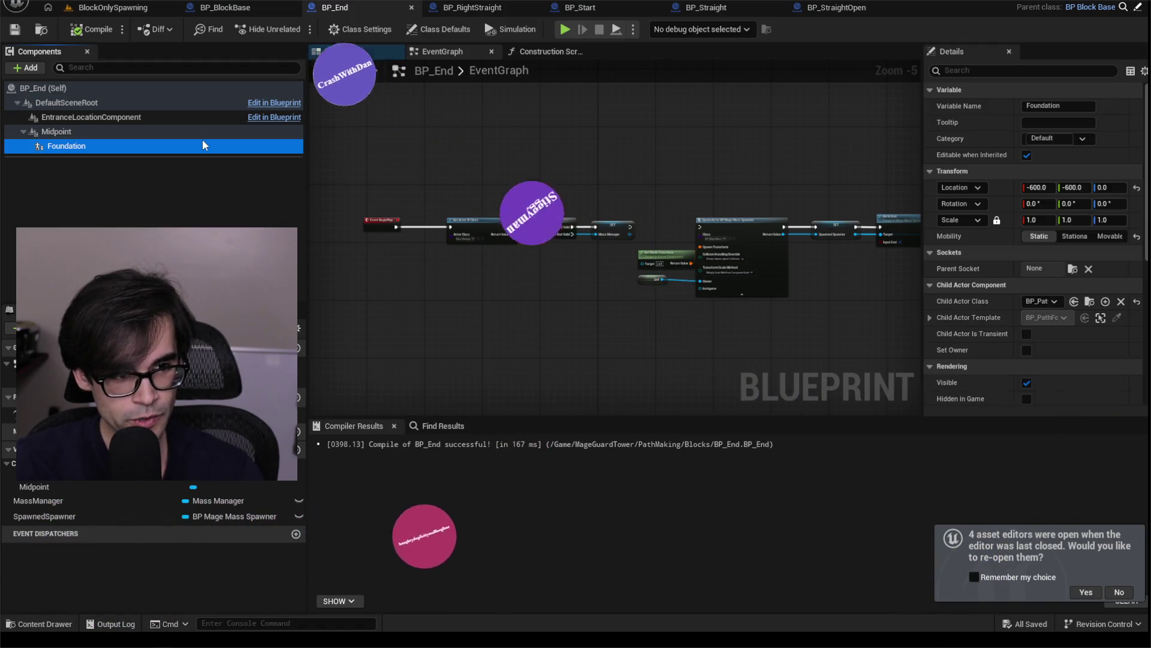
left_click(206, 132)
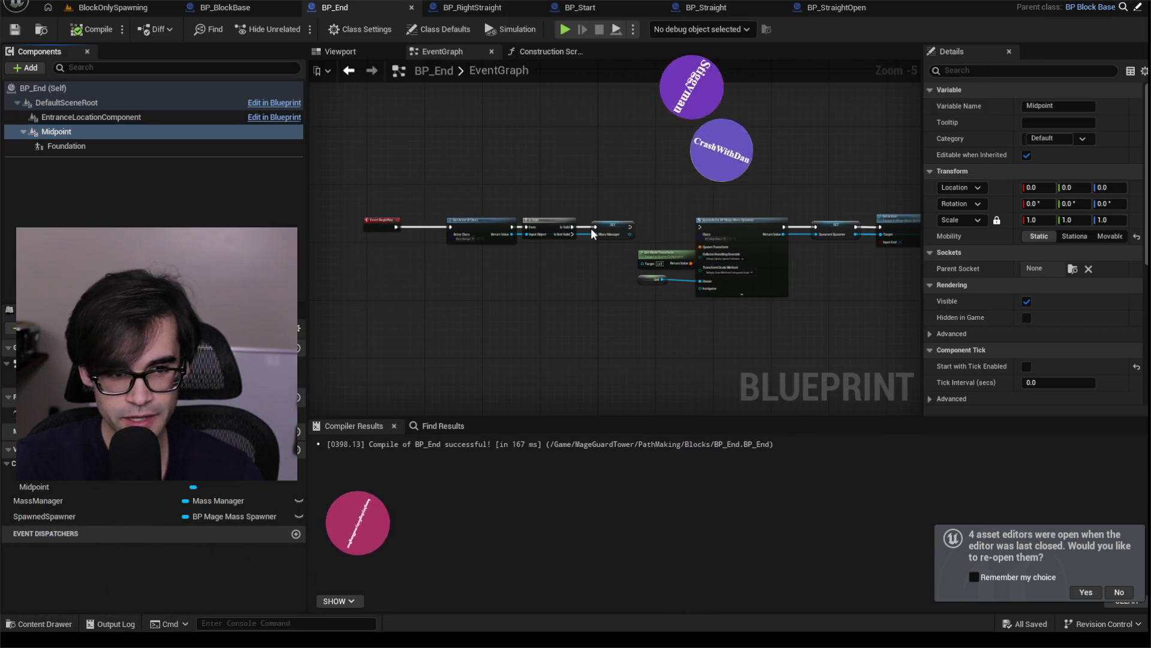
key("alt+Tab")
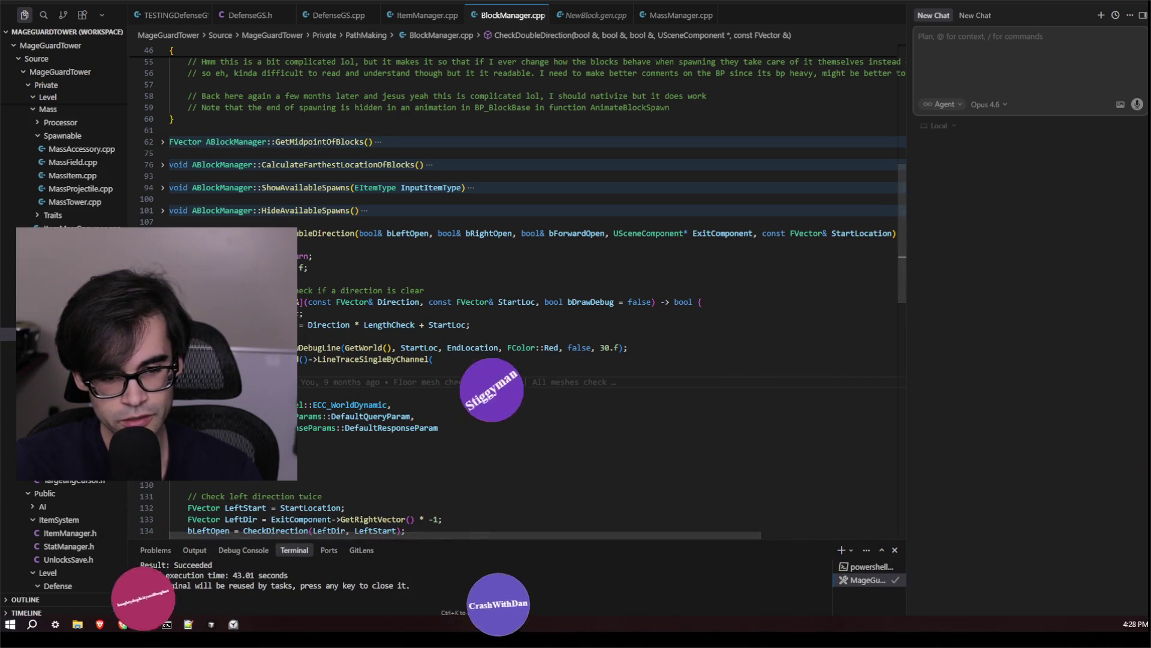
- Switch from Cursor to GitHub Desktop's list of 12 changed .uasset files
mouse_move(271, 600)
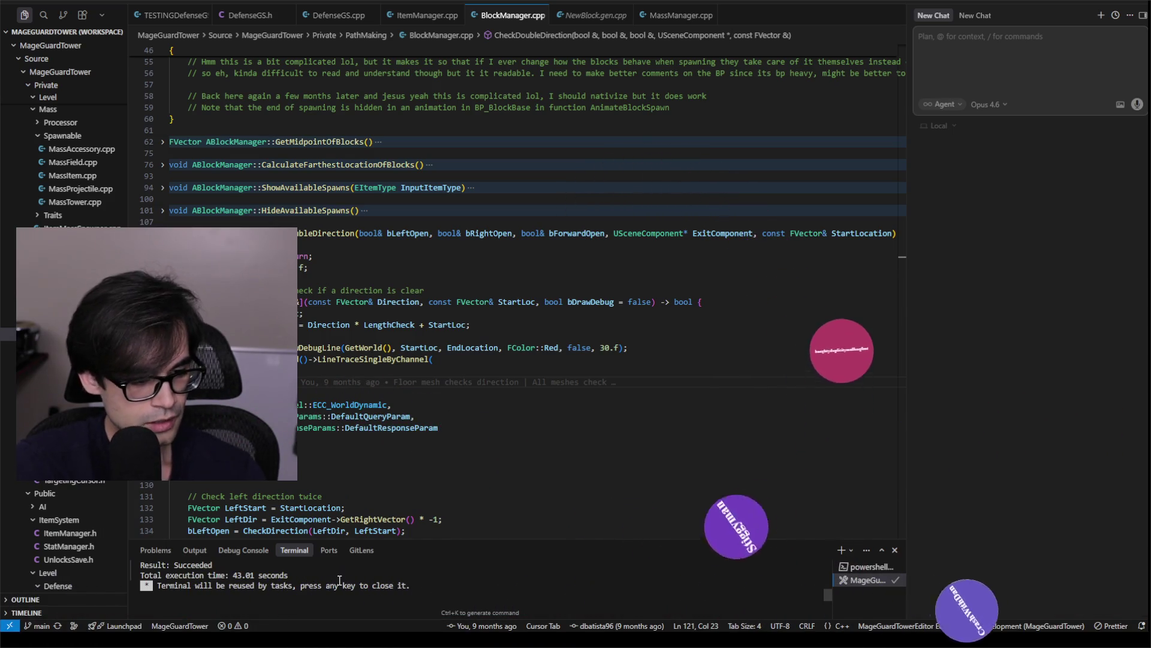
key("alt+Tab")
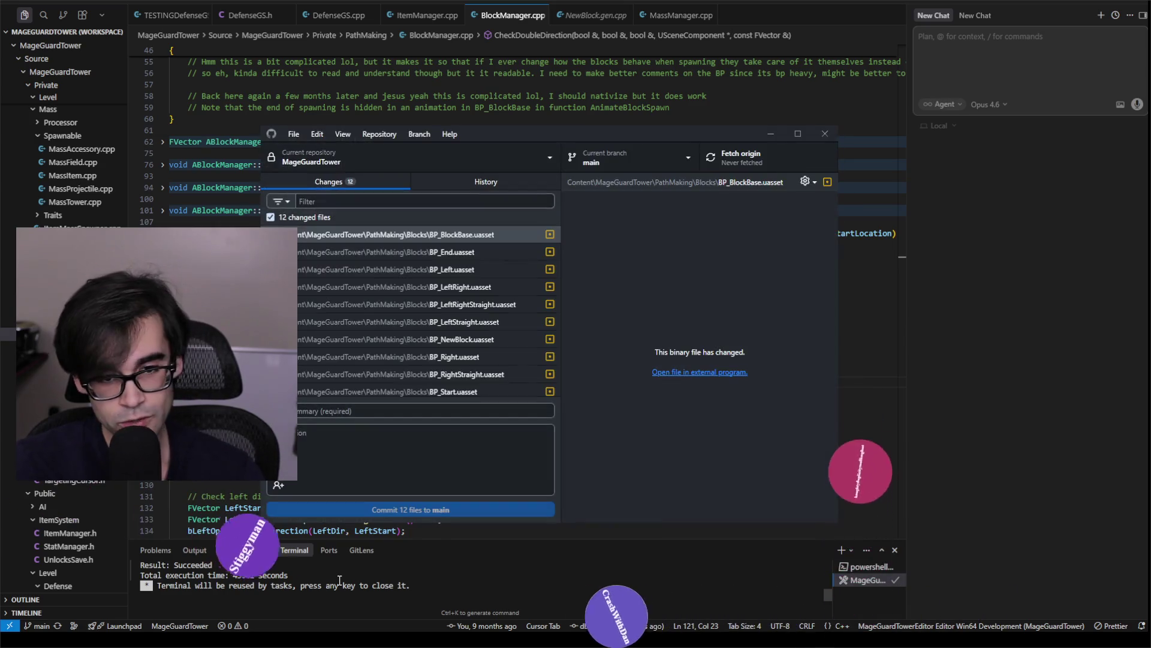
- Select all 12 changed Blueprint files, discard them all, and close GitHub Desktop
scroll(471, 382, "down", 2)
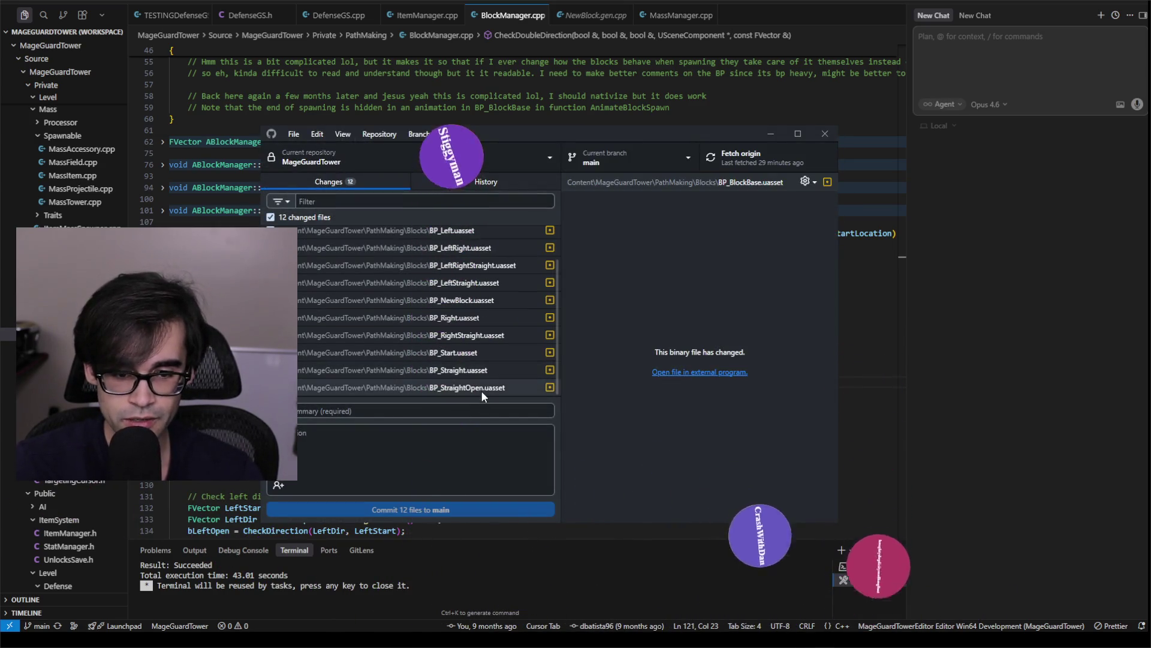
key("ctrl+a")
scroll(480, 336, "up", 2)
right_click(470, 239)
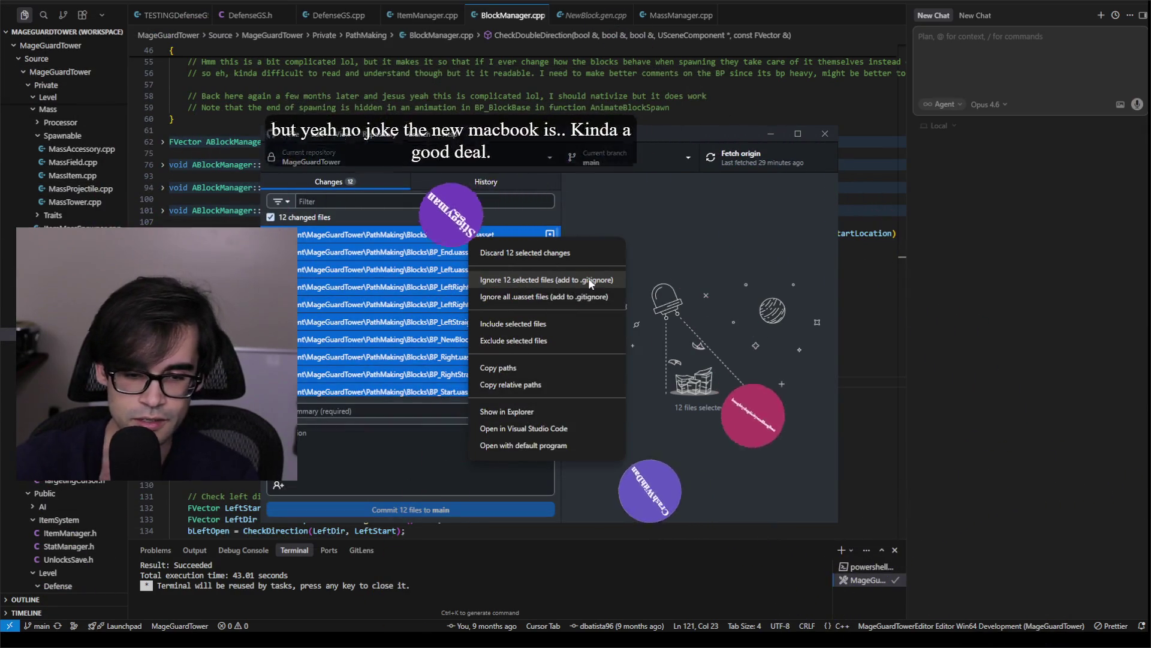
left_click(542, 252)
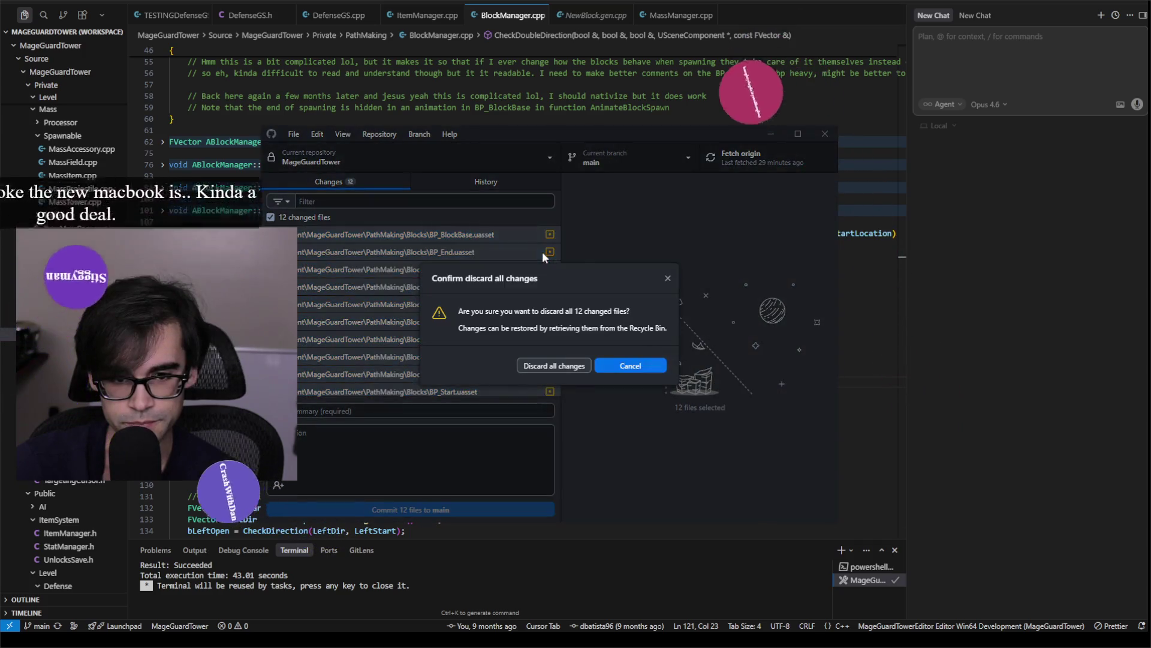
left_click(570, 362)
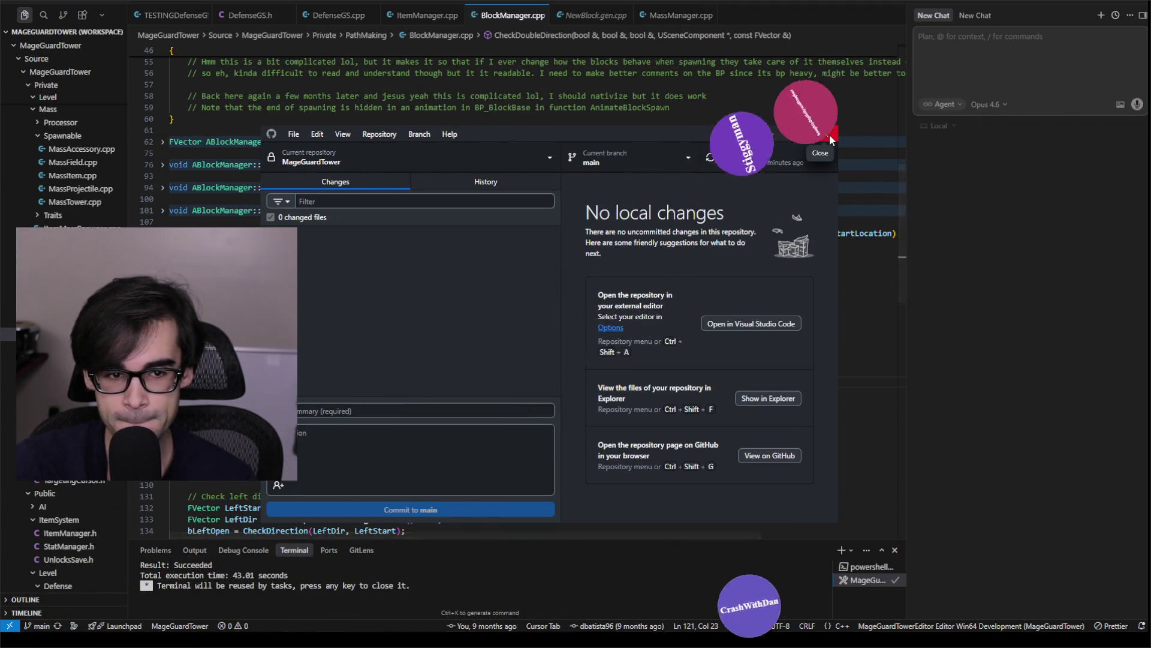
left_click(825, 134)
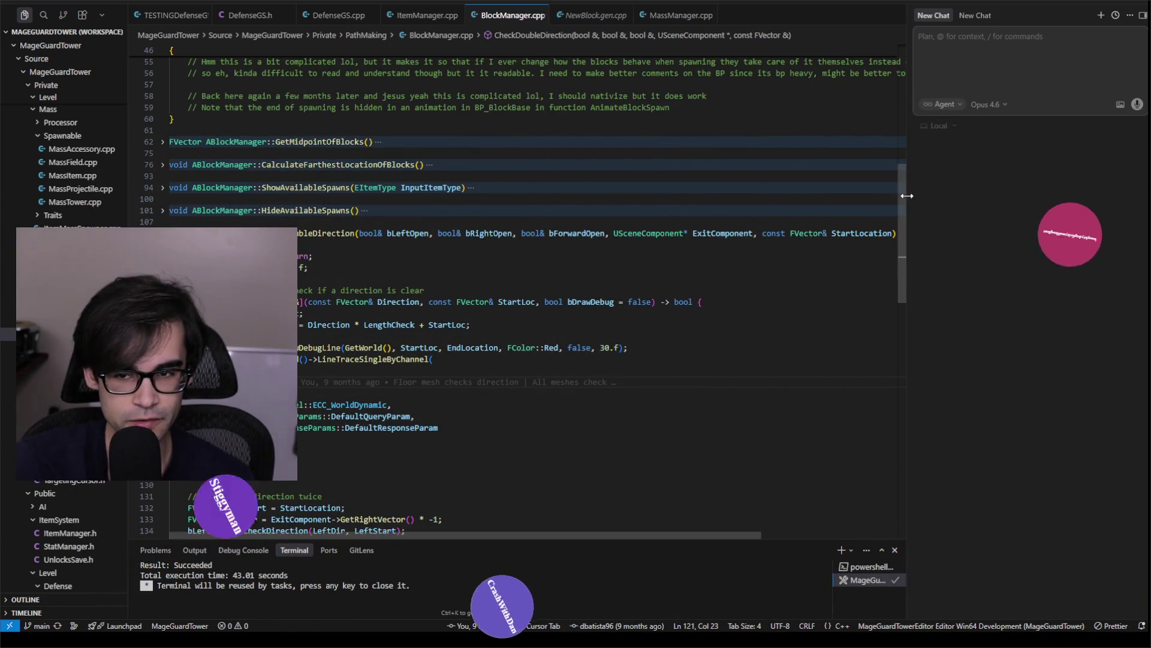
- Review CheckDoubleDirection in BlockManager.cpp around lines 117-120
scroll(904, 240, "down", 3)
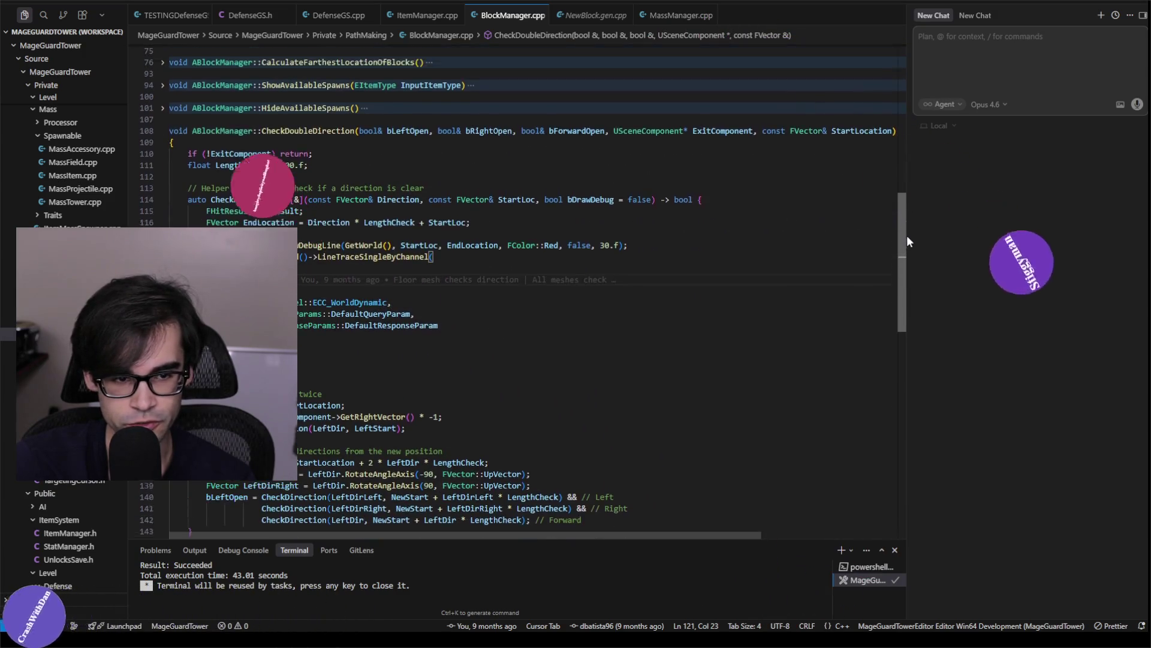
scroll(905, 237, "up", 1)
left_click(695, 292)
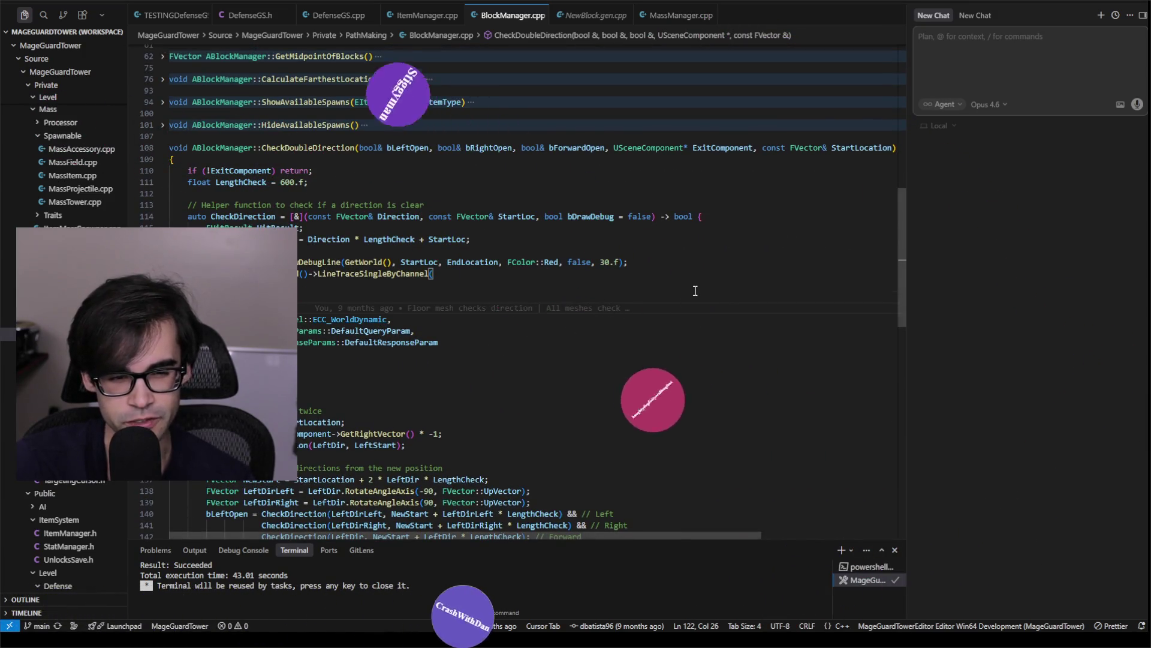
left_click(712, 280)
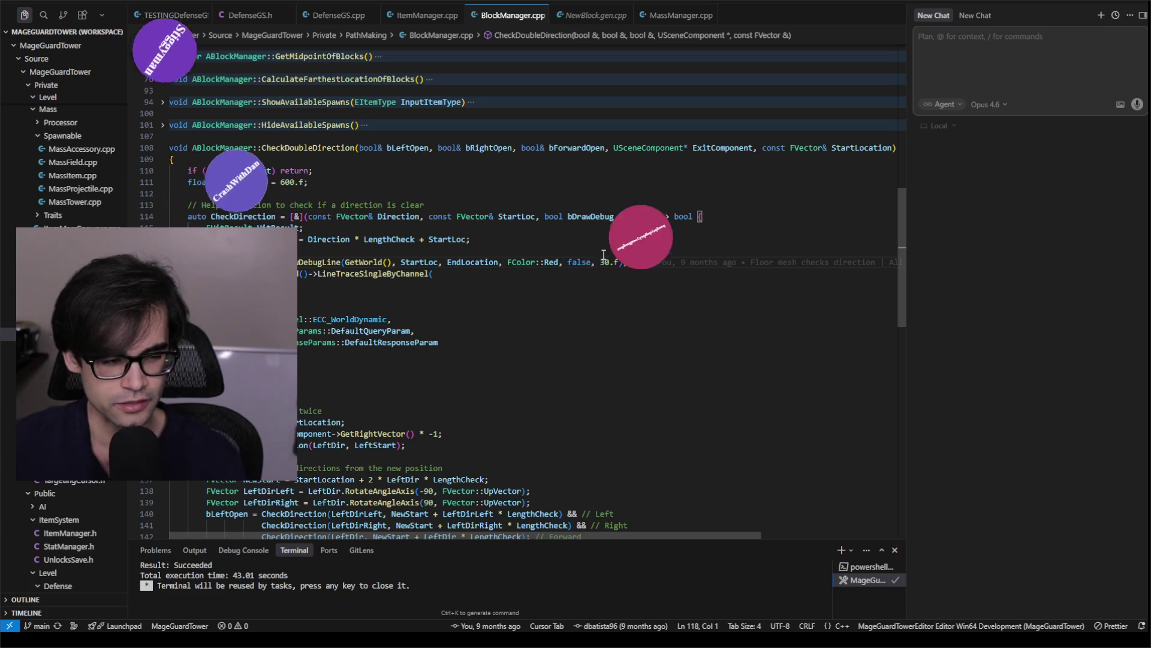
key("Up")
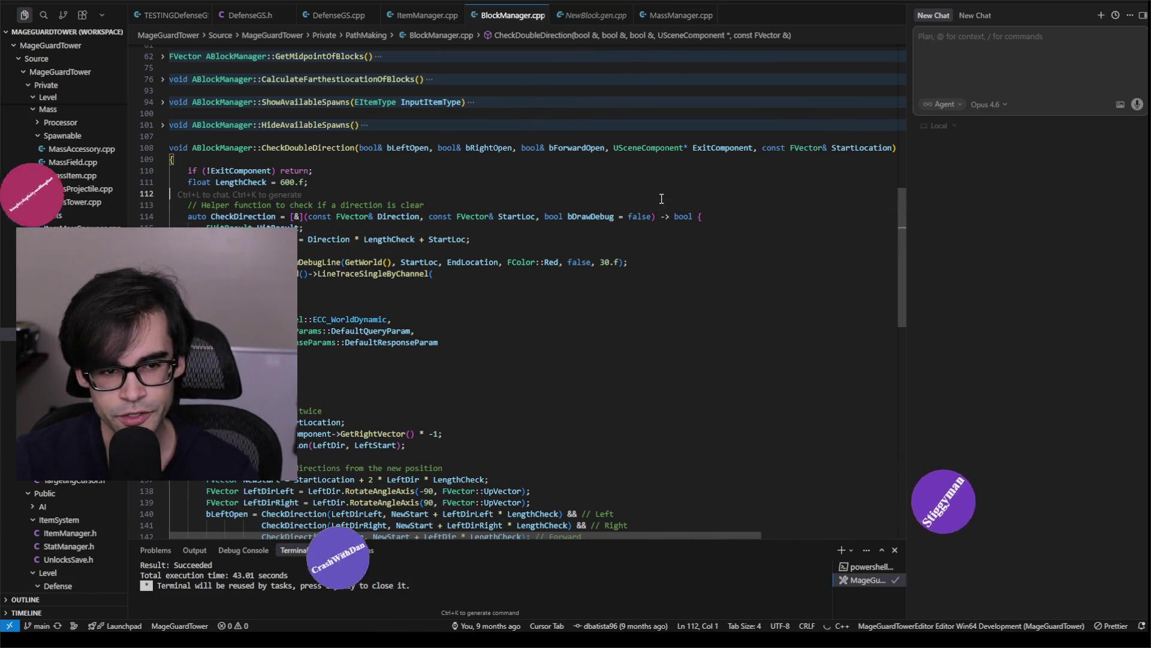
scroll(675, 234, "up", 3)
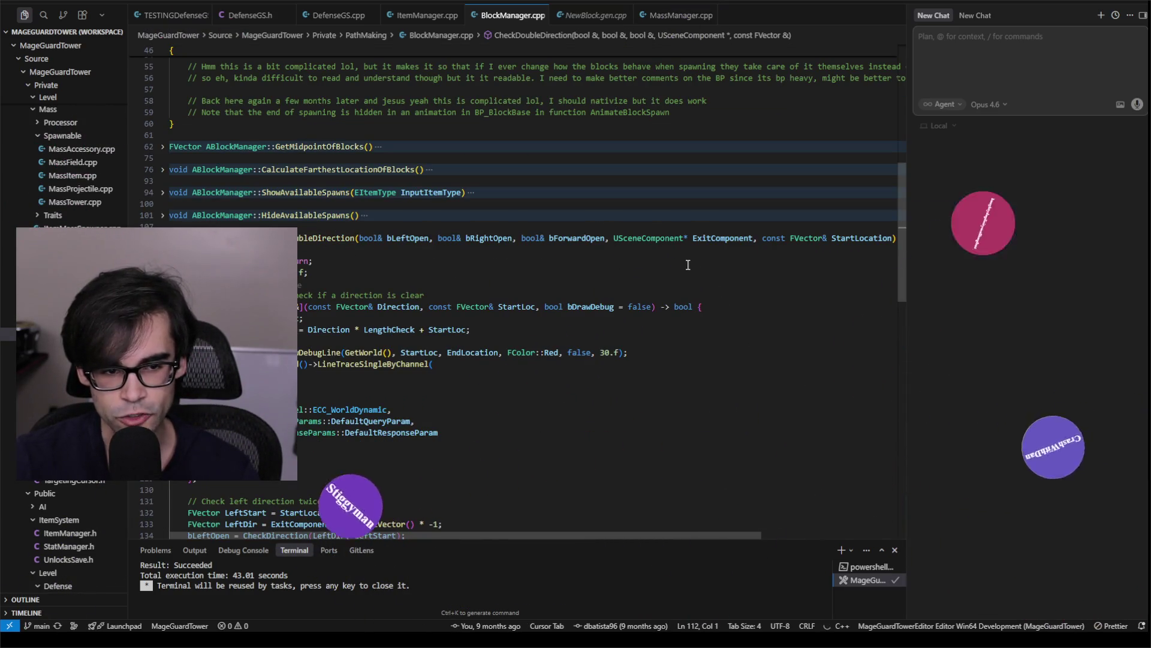
- Step through lines 107-117 of CheckDoubleDirection, then start the editor build task
left_click(689, 247)
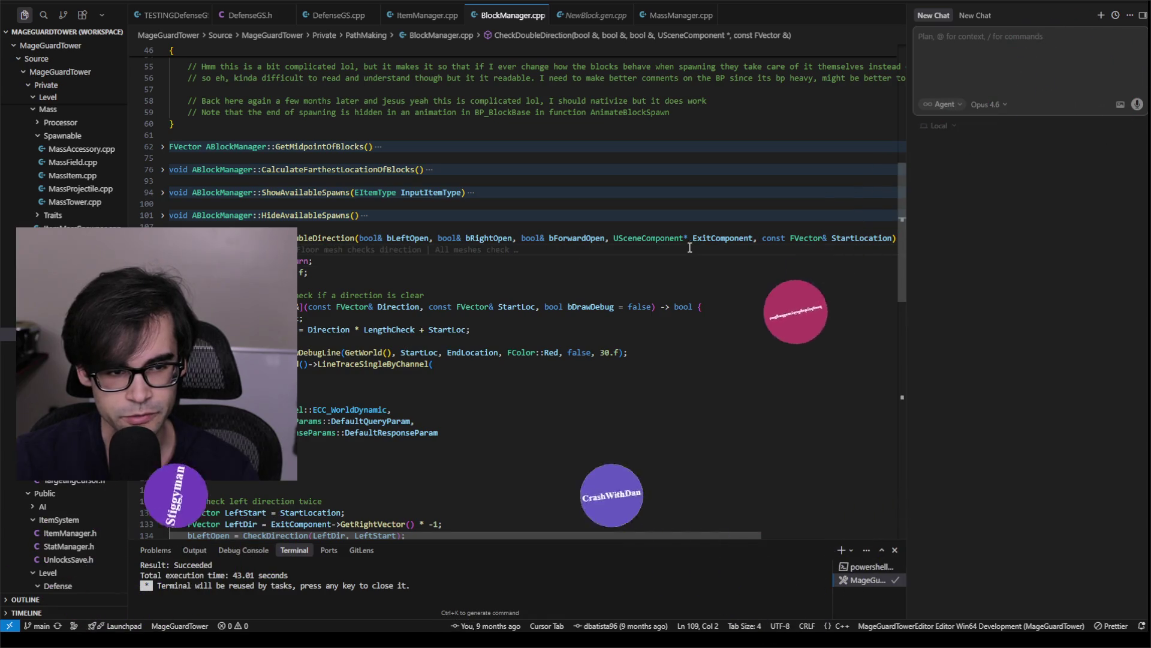
left_click(624, 226)
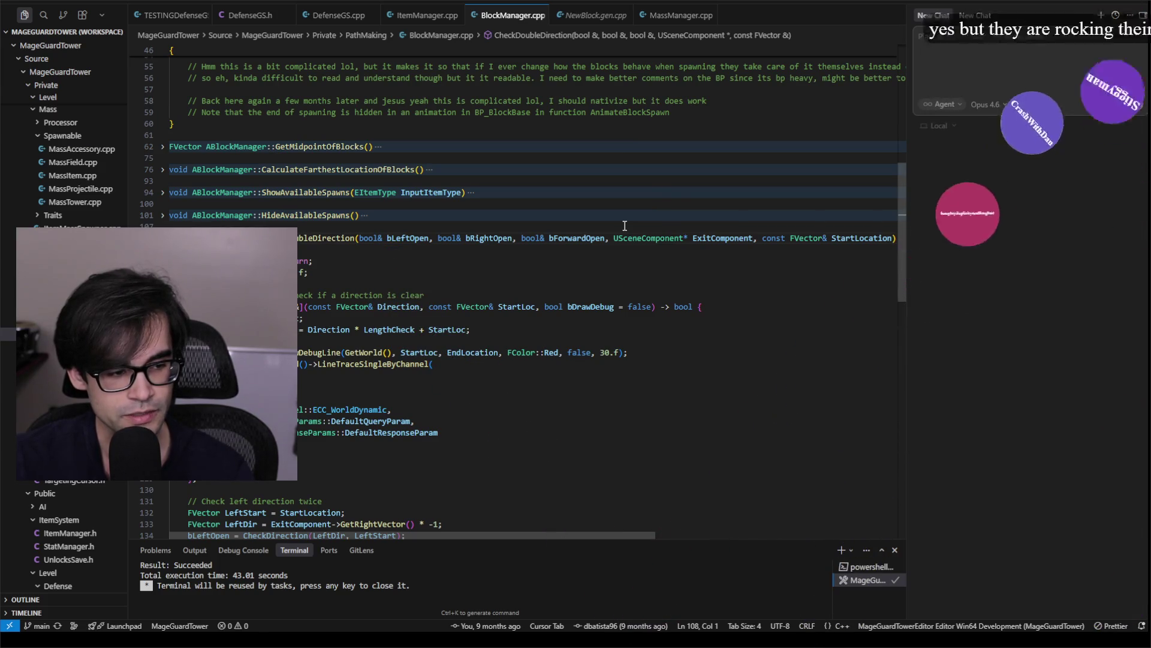
key("Down")
key("Down")
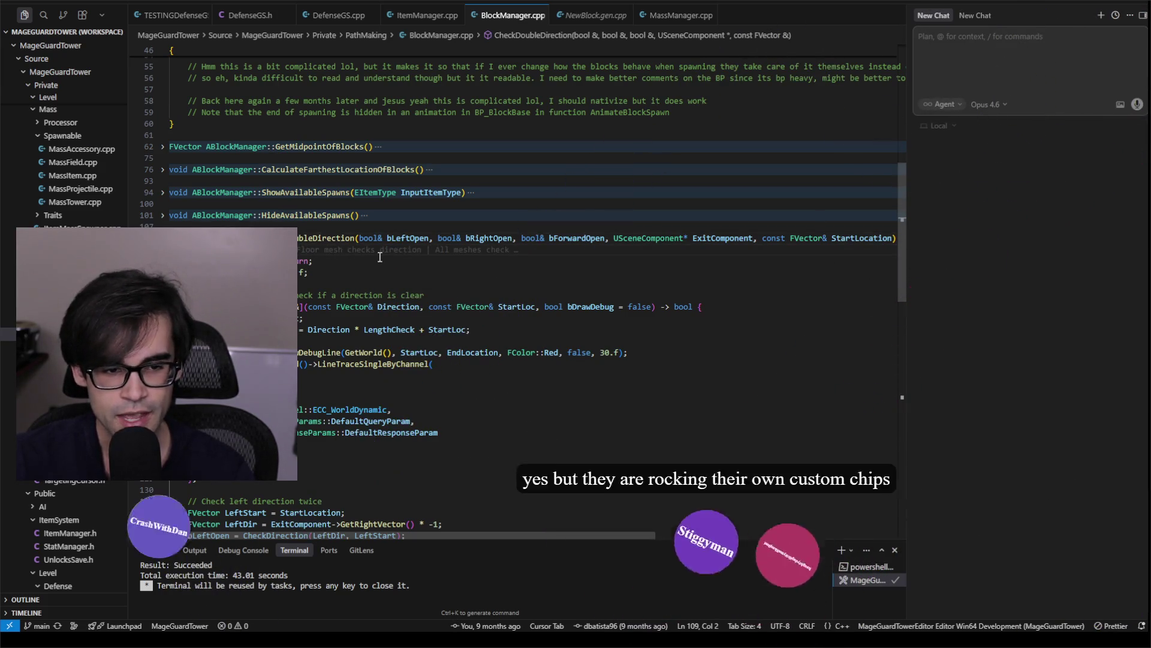
left_click(459, 288)
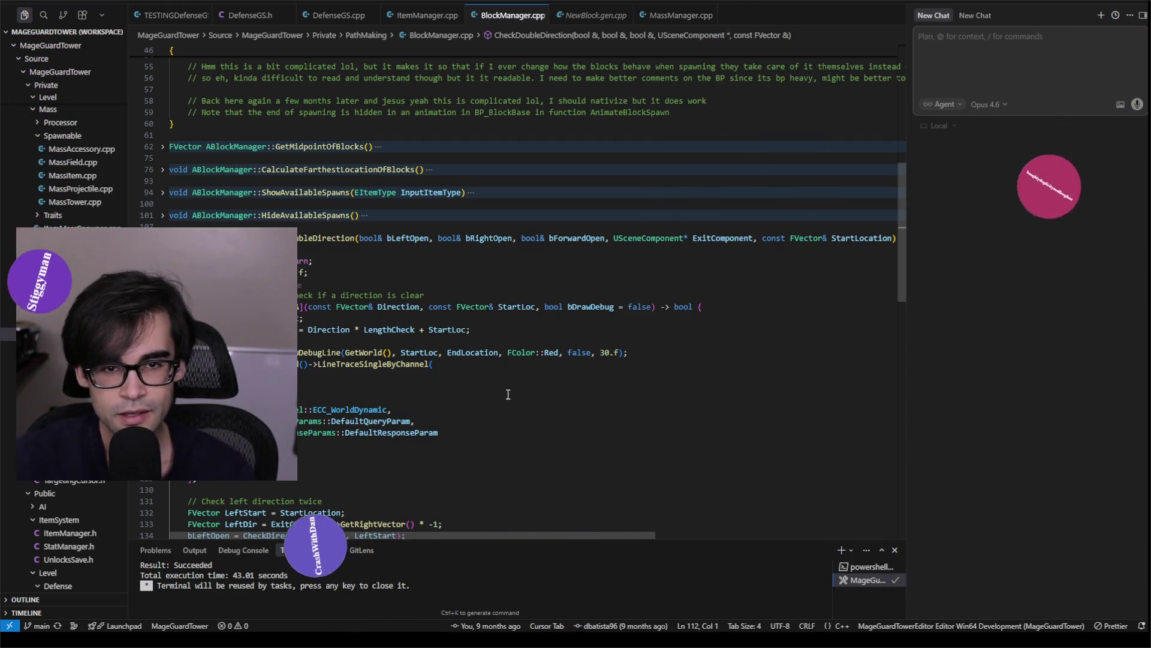
left_click(612, 339)
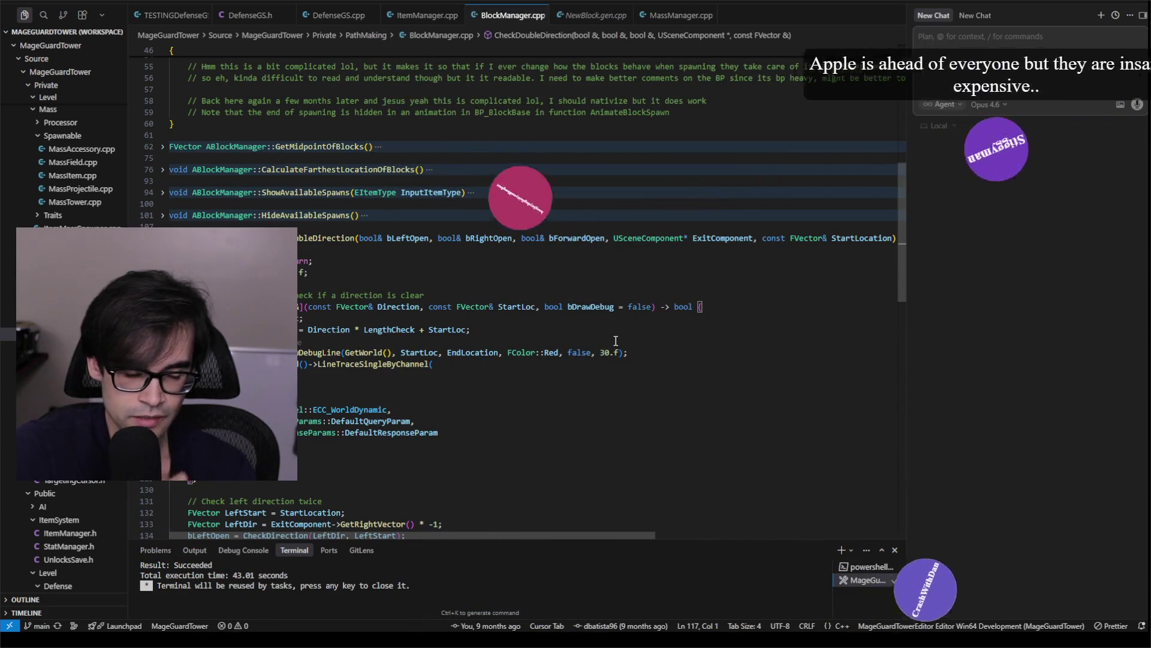
key("ctrl+shift+b")
key("Return")
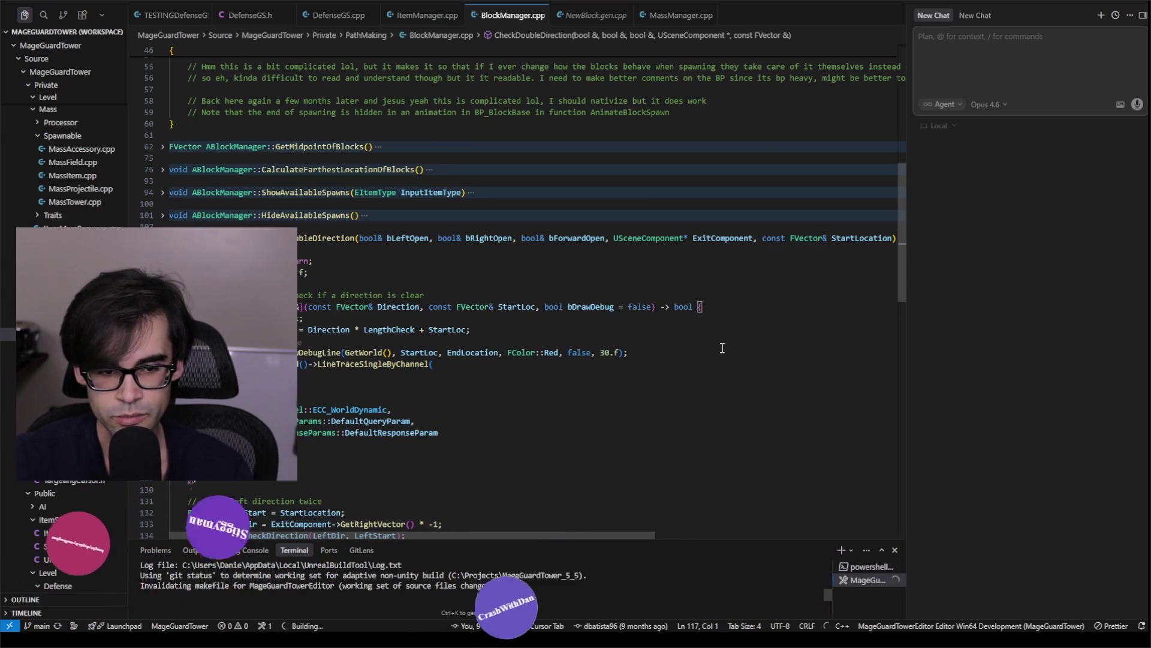
- Review lines 116-120 while the editor build succeeds, then switch to the MageGuardTower_5_5 folder
left_click(736, 377)
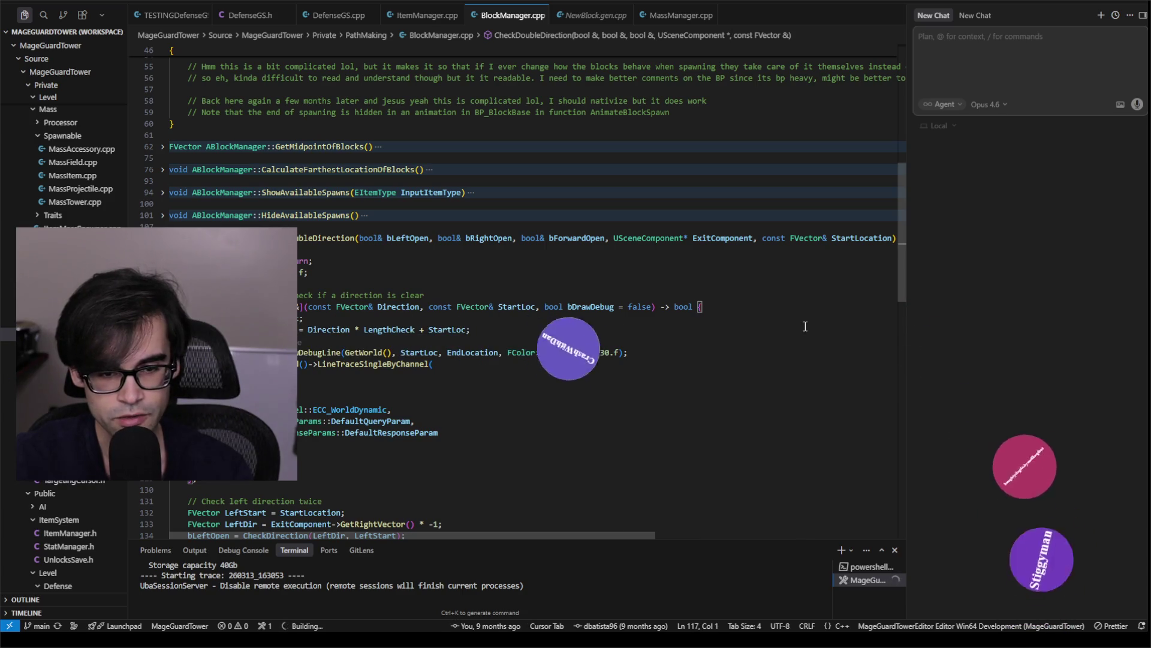
left_click(806, 326)
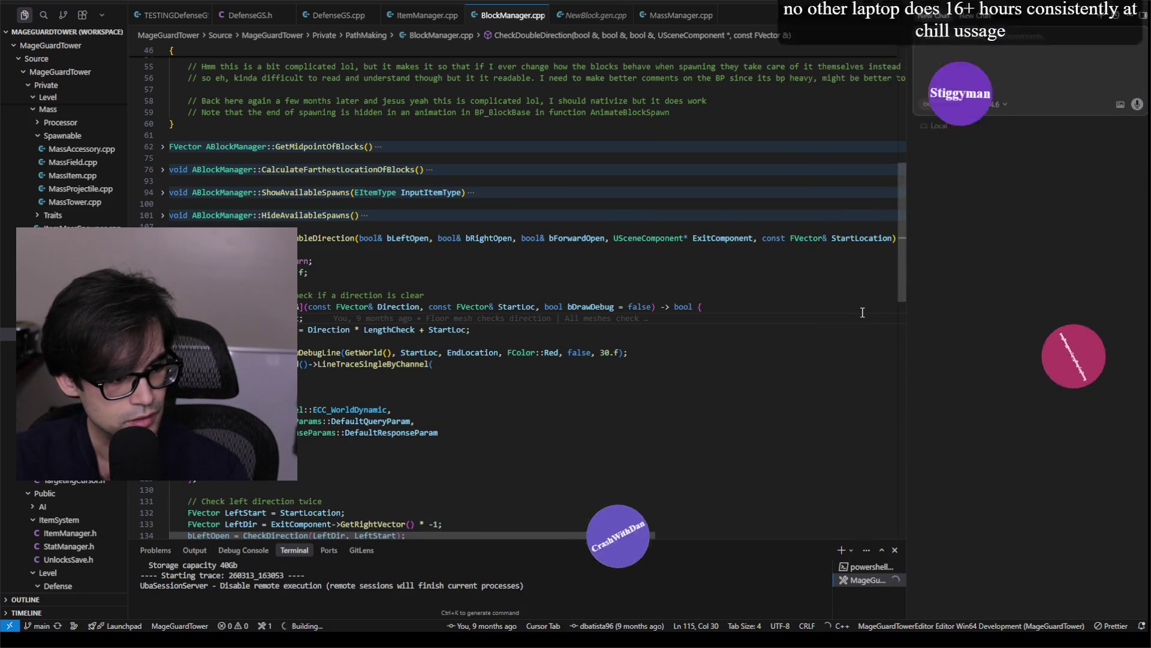
key("alt+Tab")
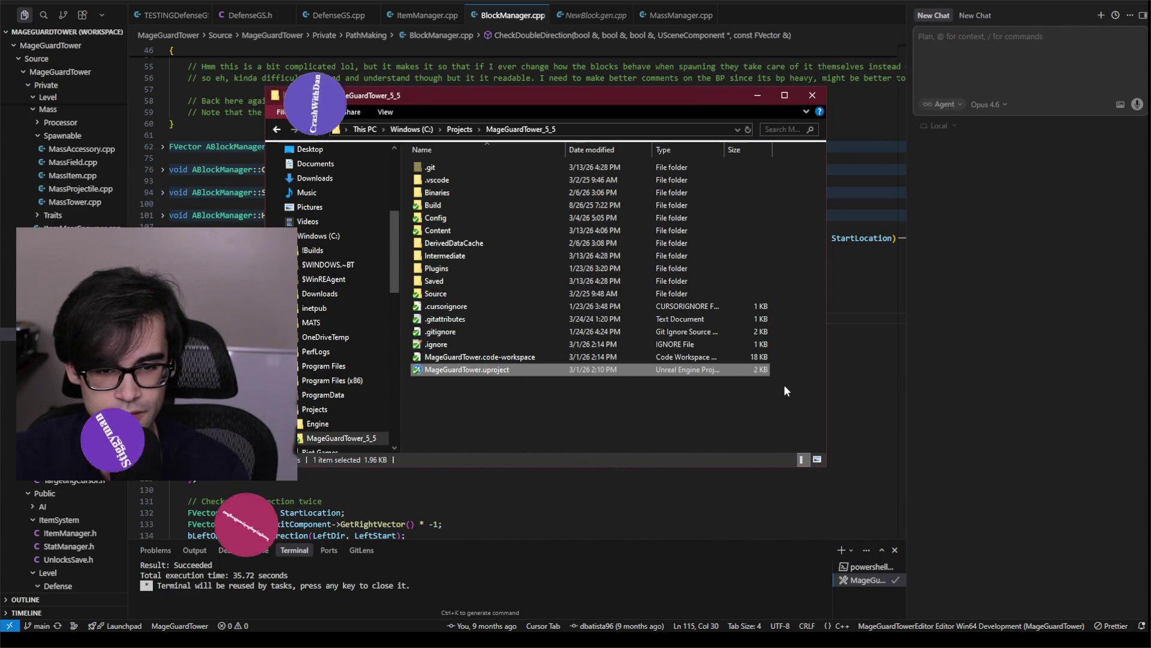
- Launch MageGuardTower.uproject from File Explorer and reopen the previously open asset editors
left_click_drag(676, 91, 690, 118)
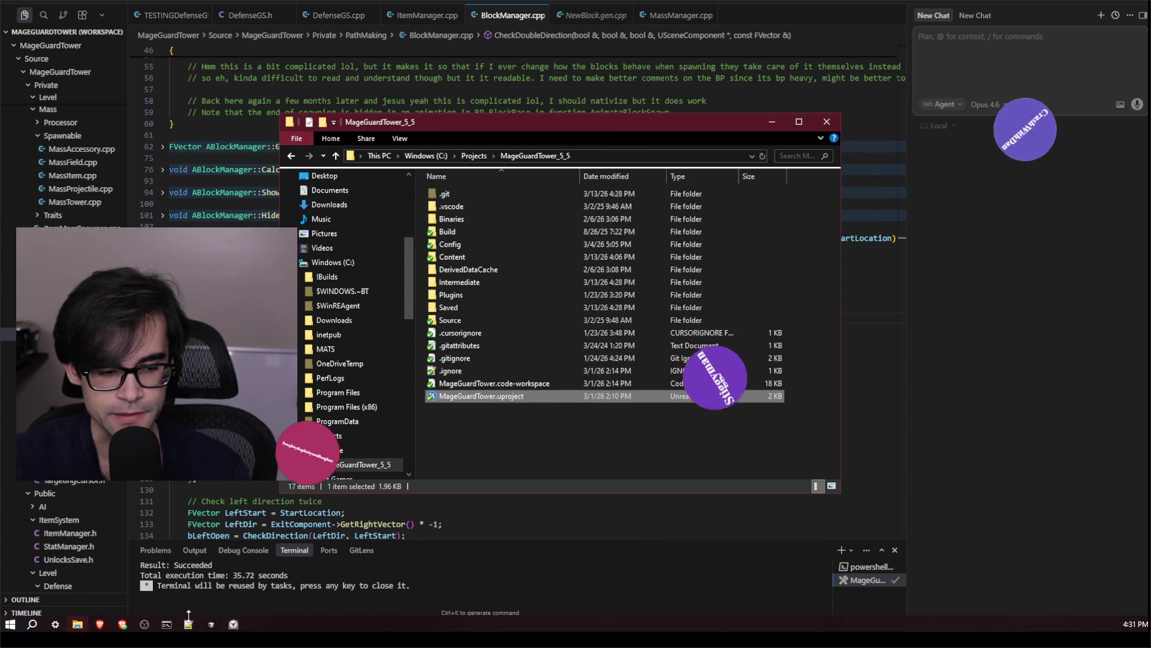
left_click(772, 121)
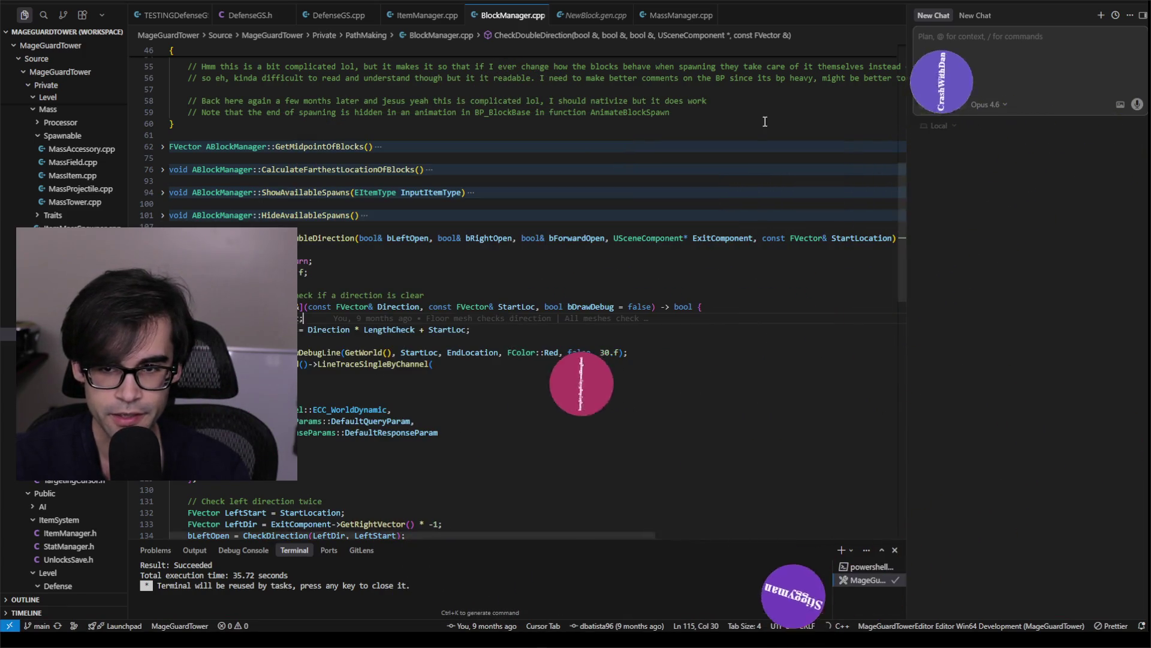
left_click(707, 238)
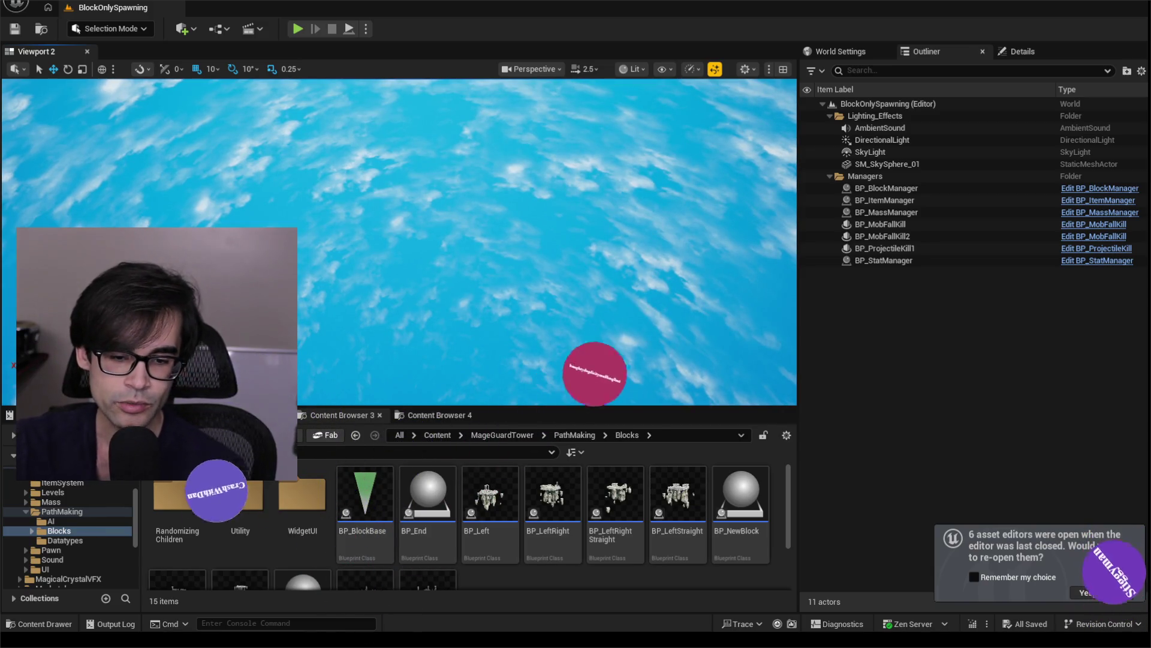
left_click(1079, 593)
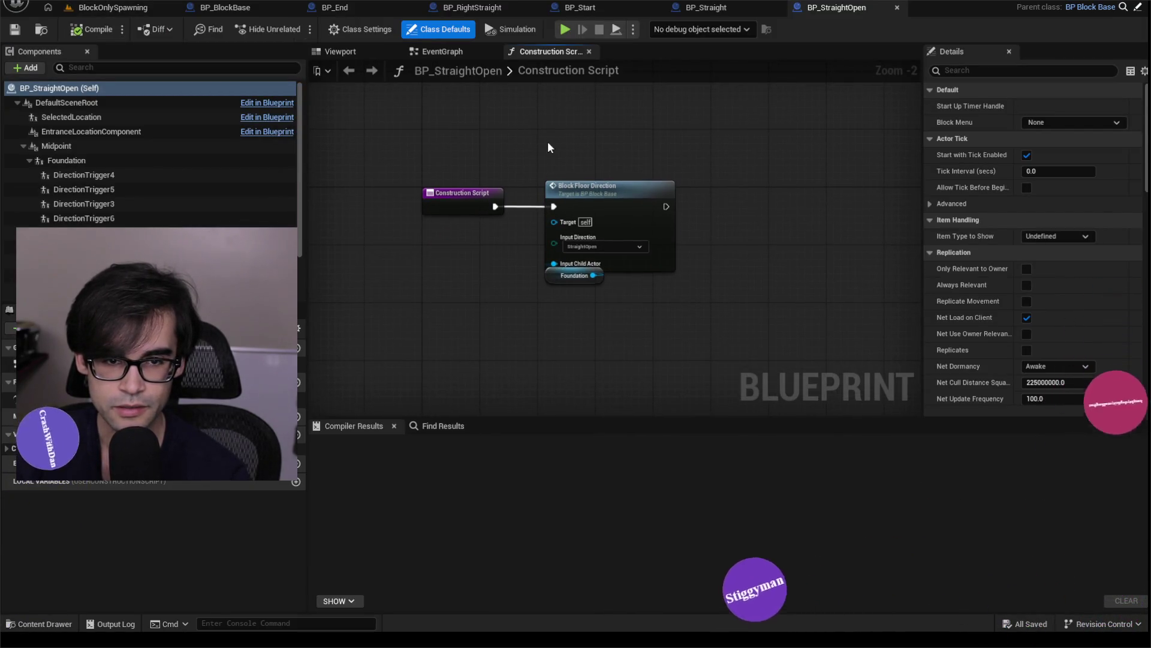
- Switch to the BlockOnlySpawning level, run a brief Play-in-Editor test, then stop it
left_click(135, 8)
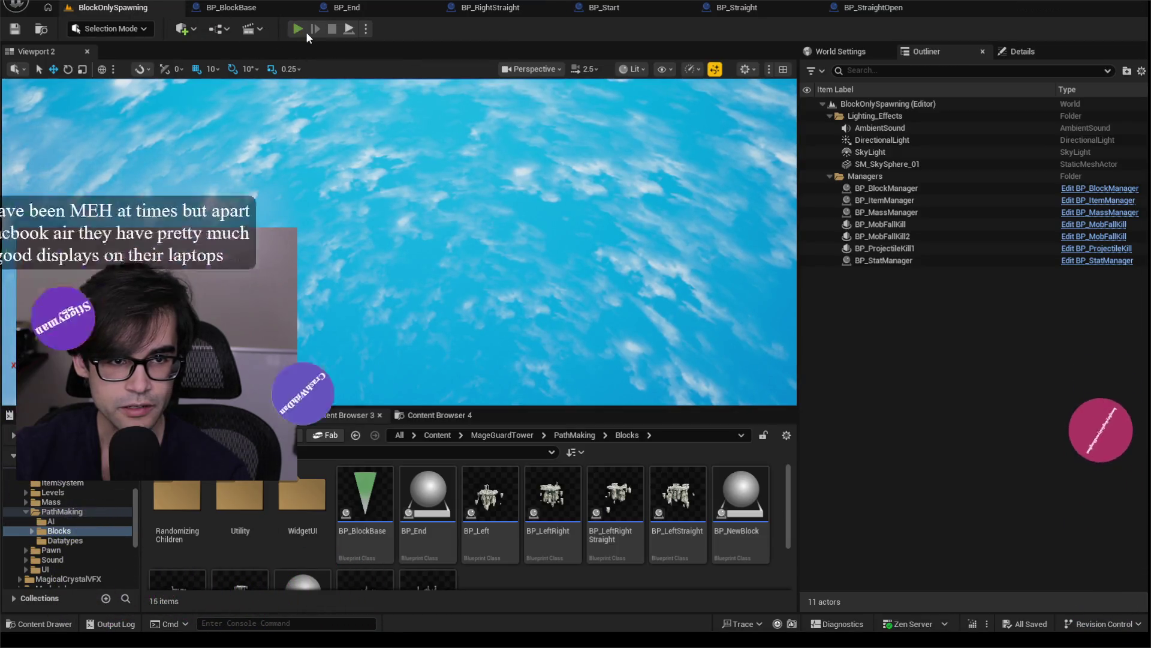
key("alt+p")
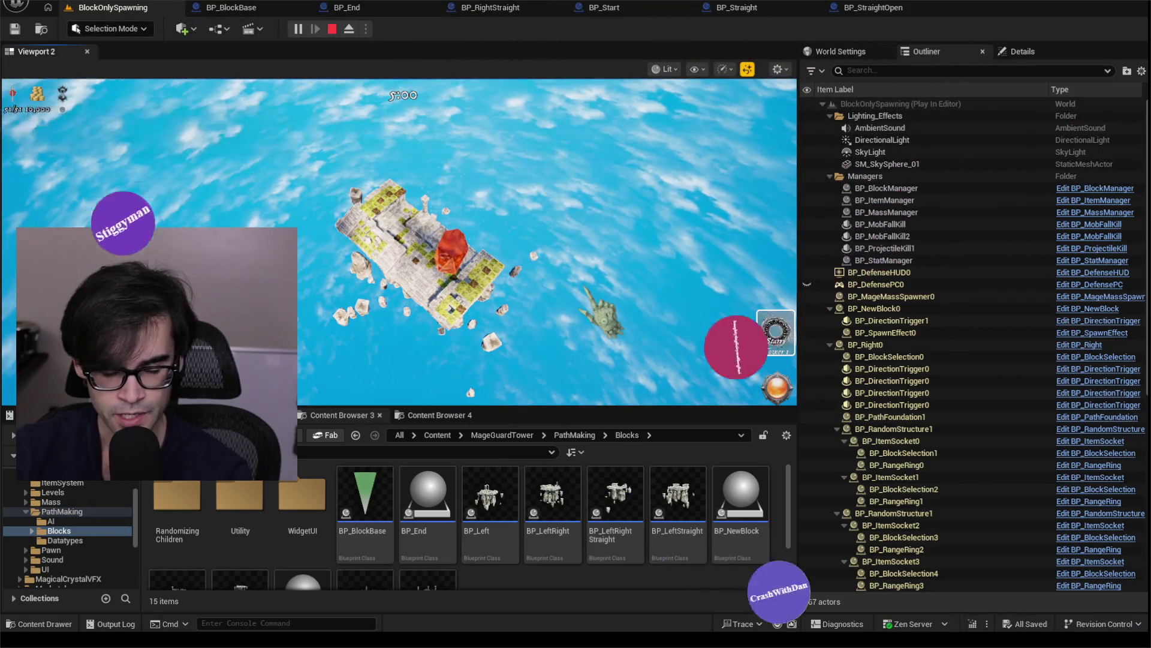
key("Escape")
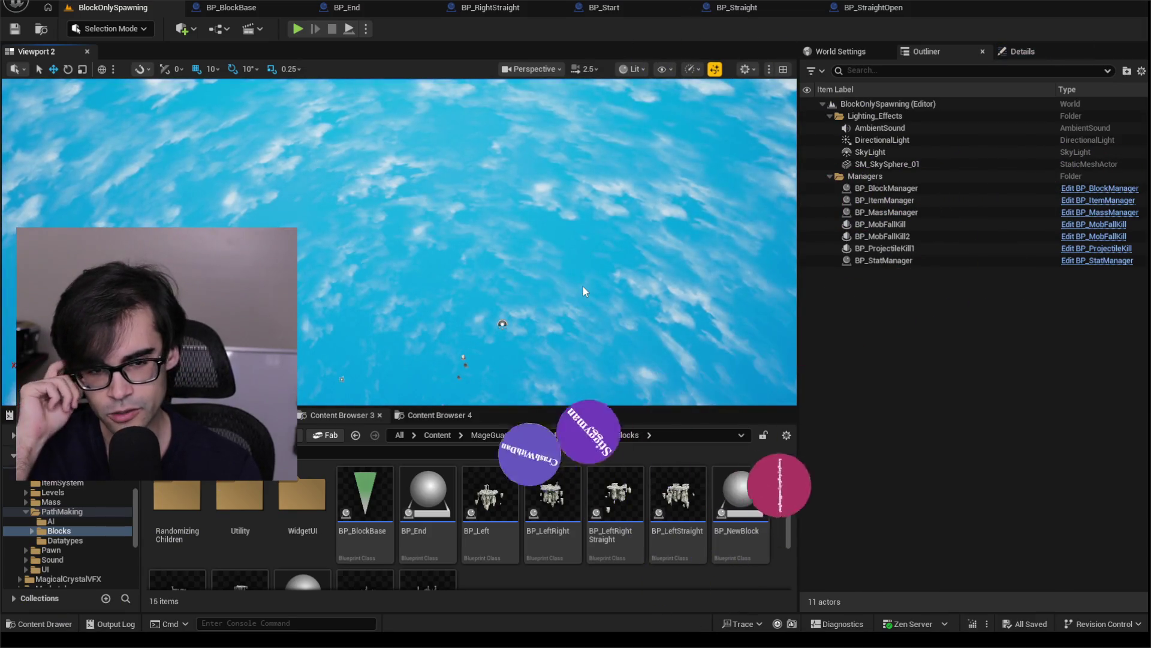
- Replay BlockOnlySpawning with the frame-rate readout on, then switch over to the browser
left_click(294, 28)
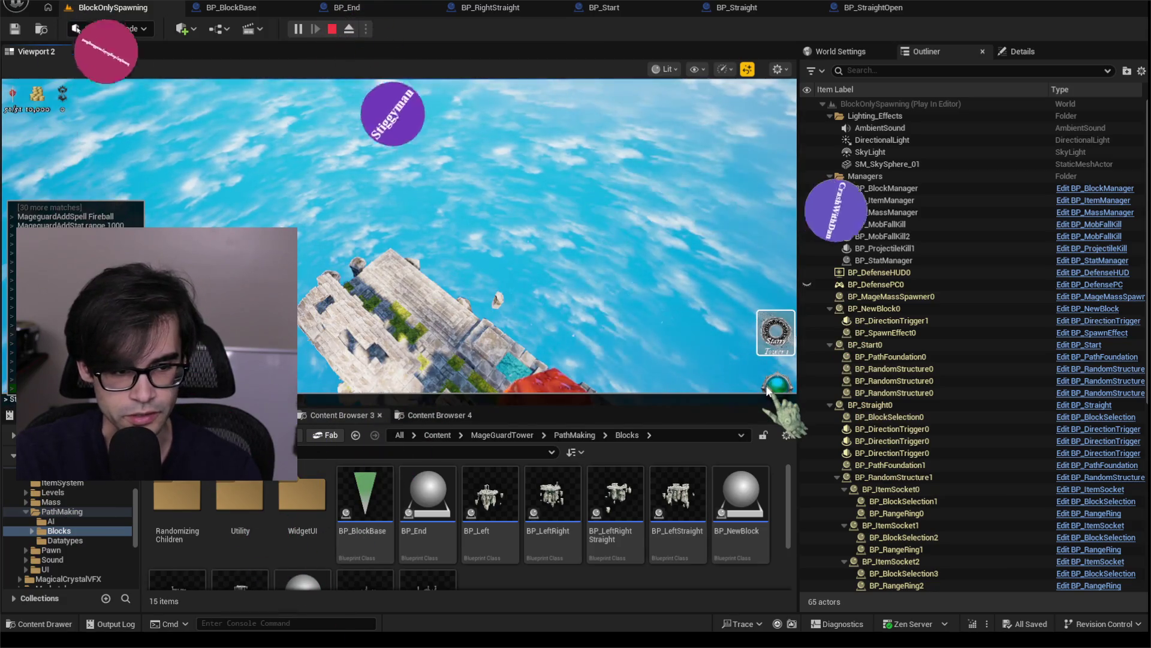
key("ctrl+shift+h")
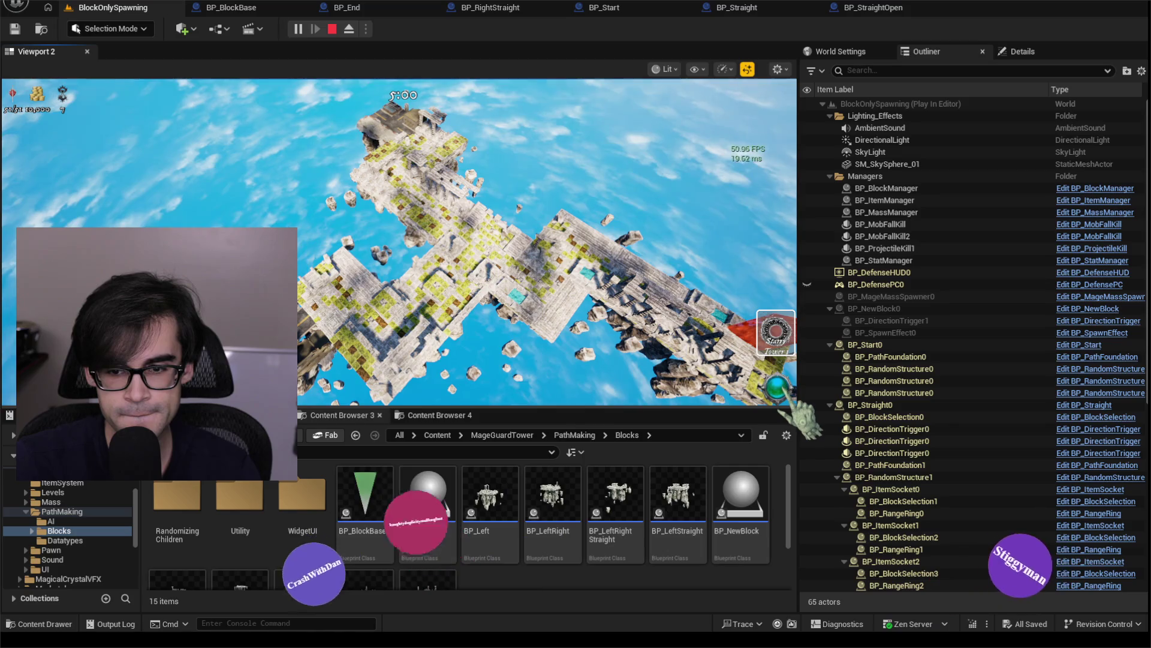
left_click(783, 401)
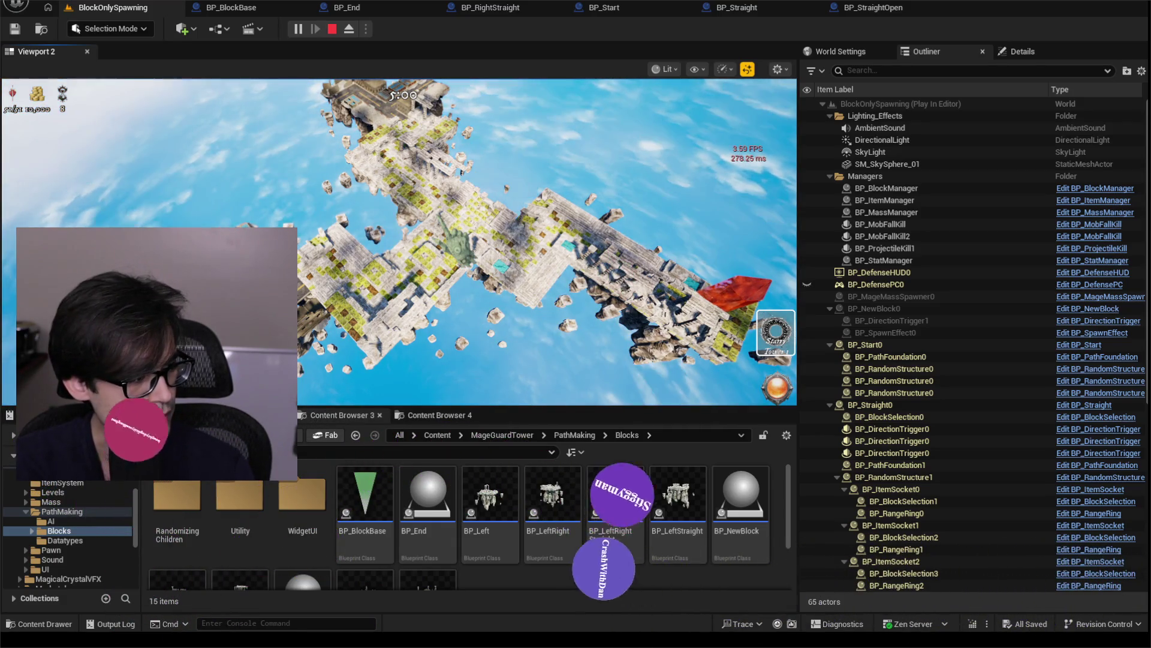
key("alt+Tab")
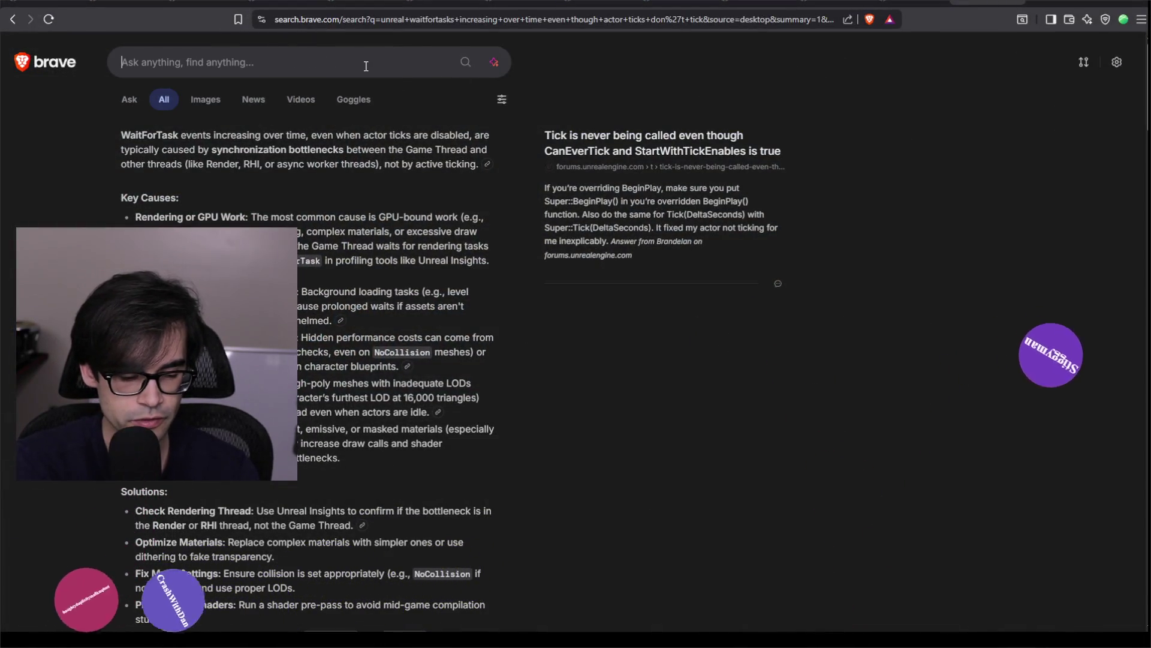
- Search Brave for 'MiniLEDs' and browse the image results
type("Min")
type("iLED")
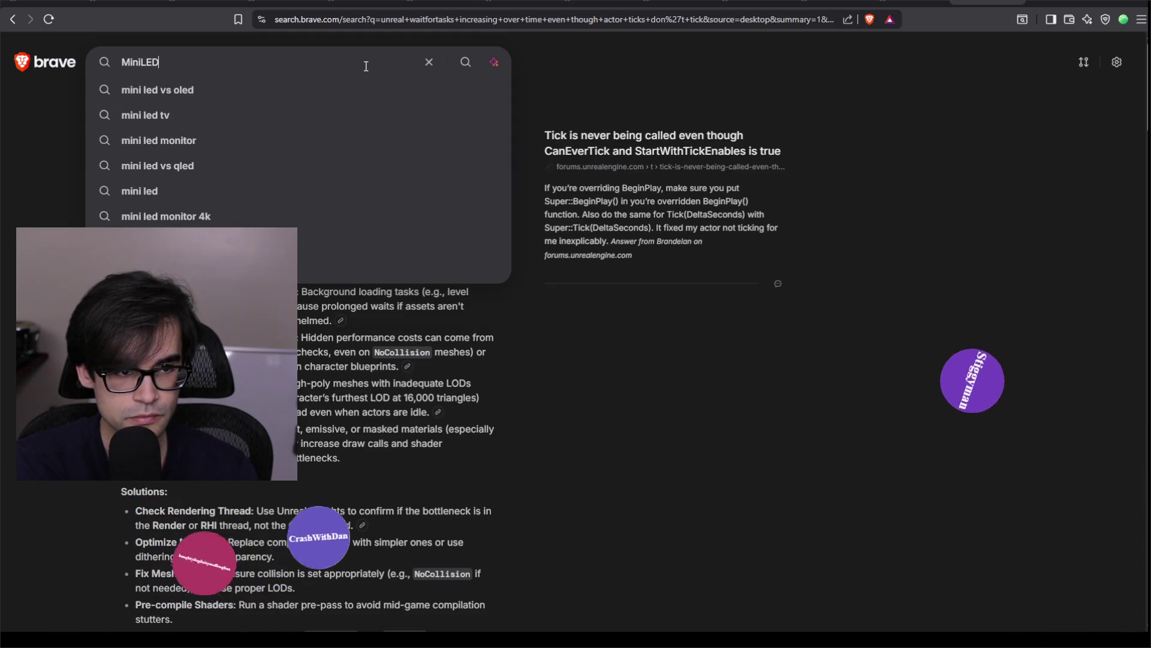
type("s")
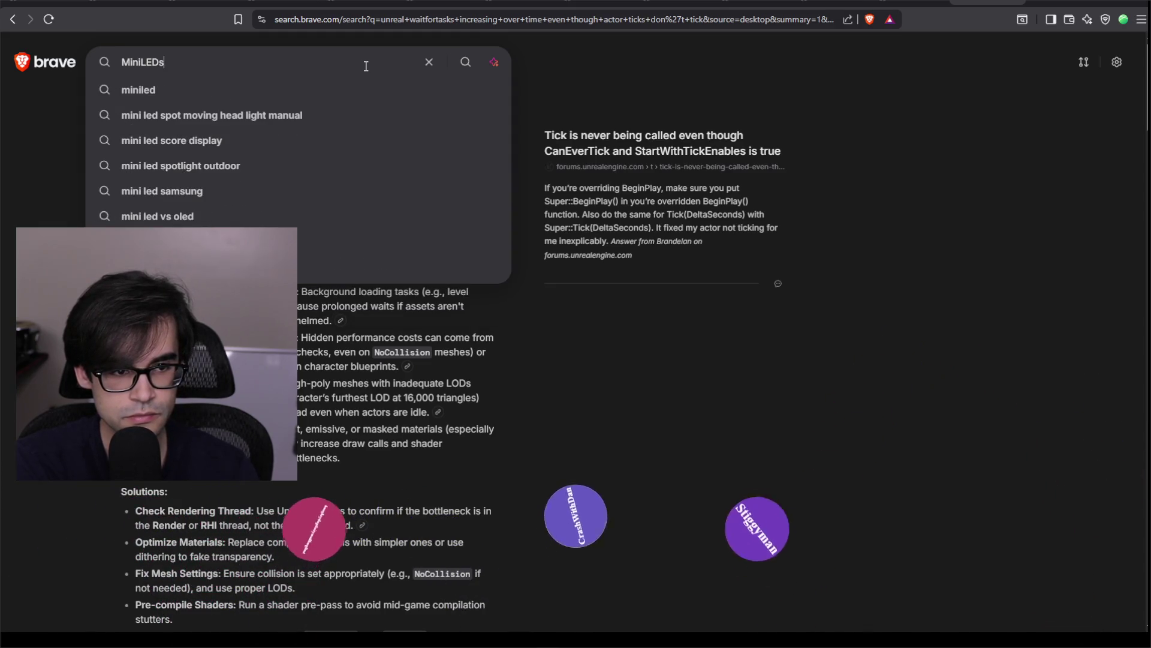
type(" vs")
key("BackSpace")
key("BackSpace")
key("BackSpace")
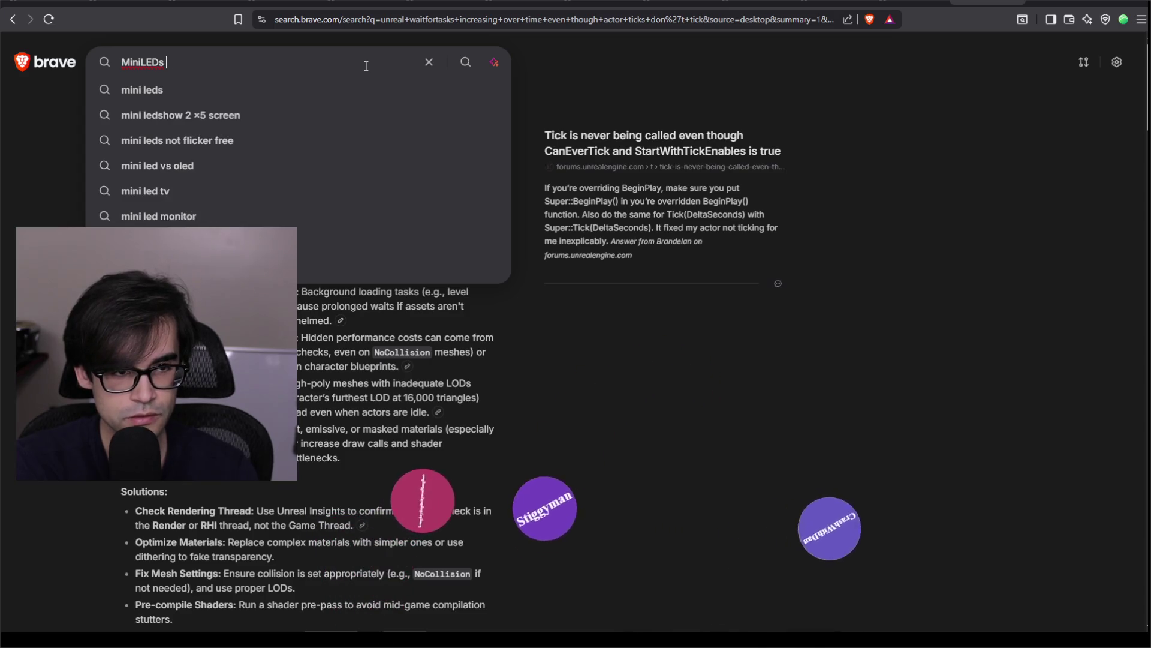
key("Return")
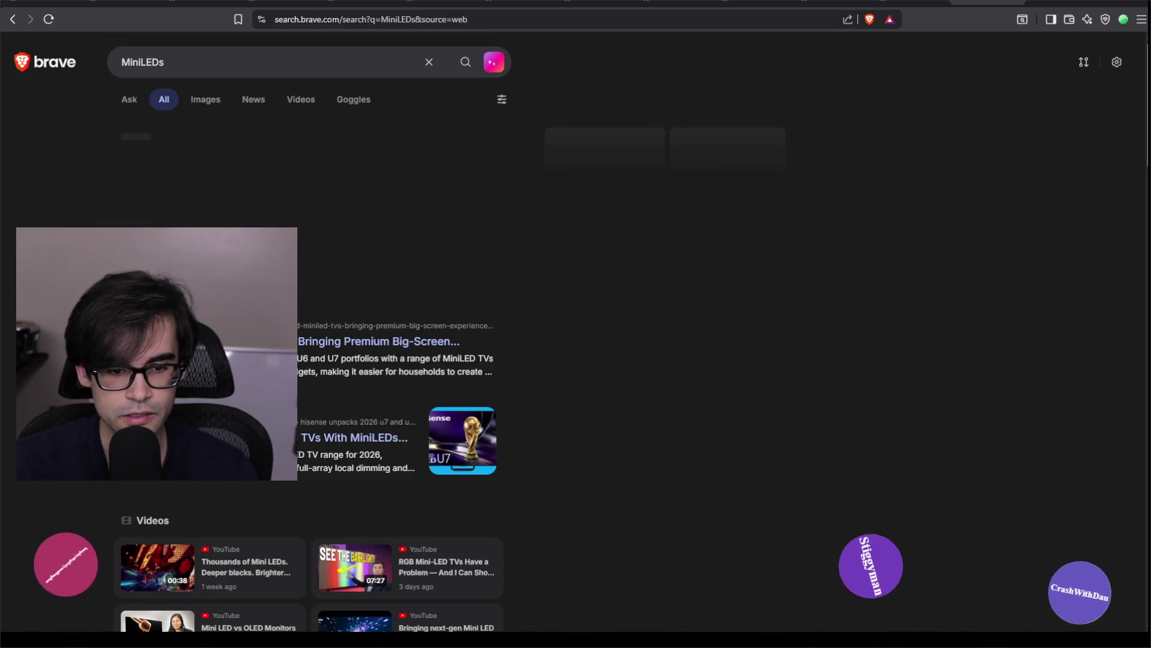
left_click(210, 101)
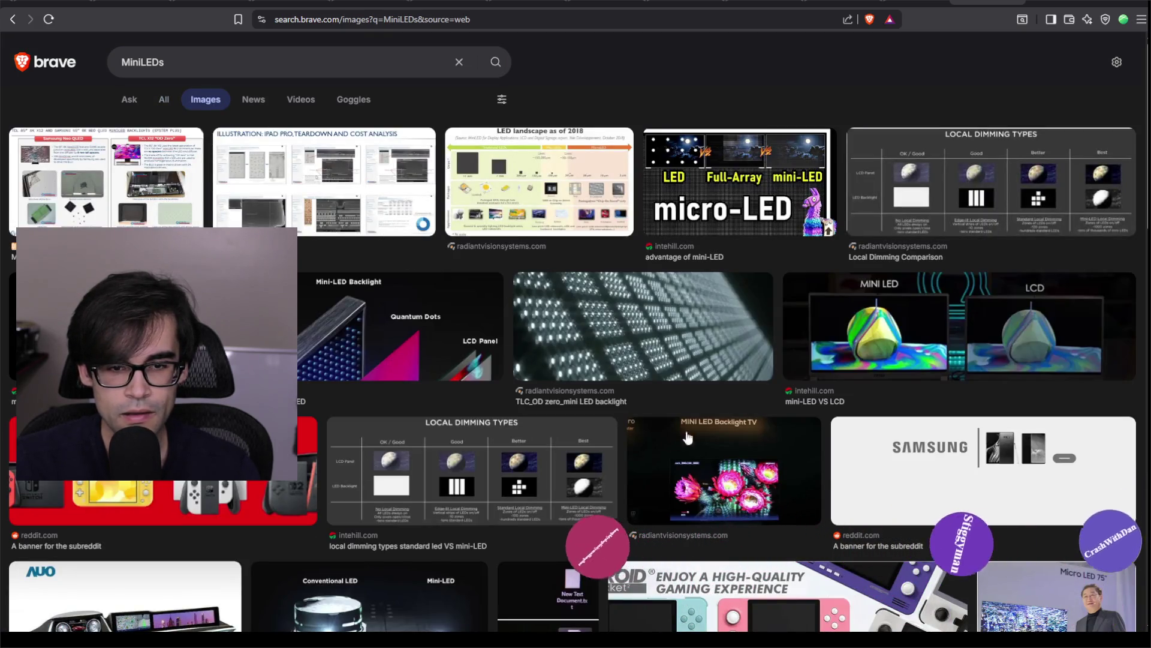
scroll(600, 299, "down", 6)
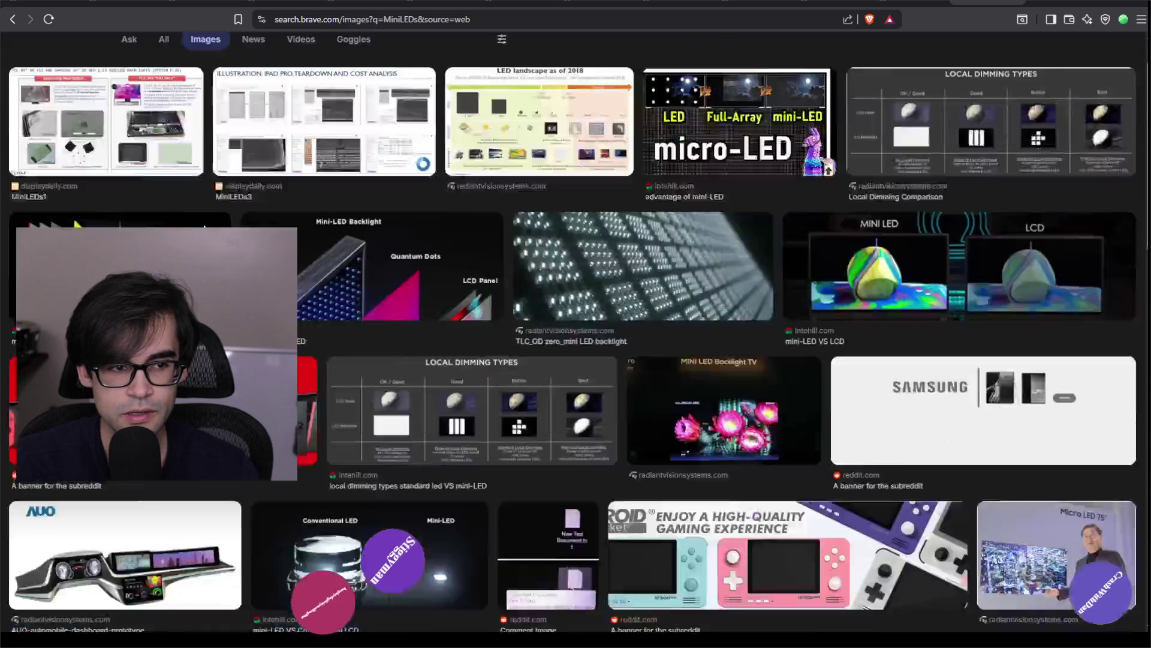
scroll(846, 375, "down", 8)
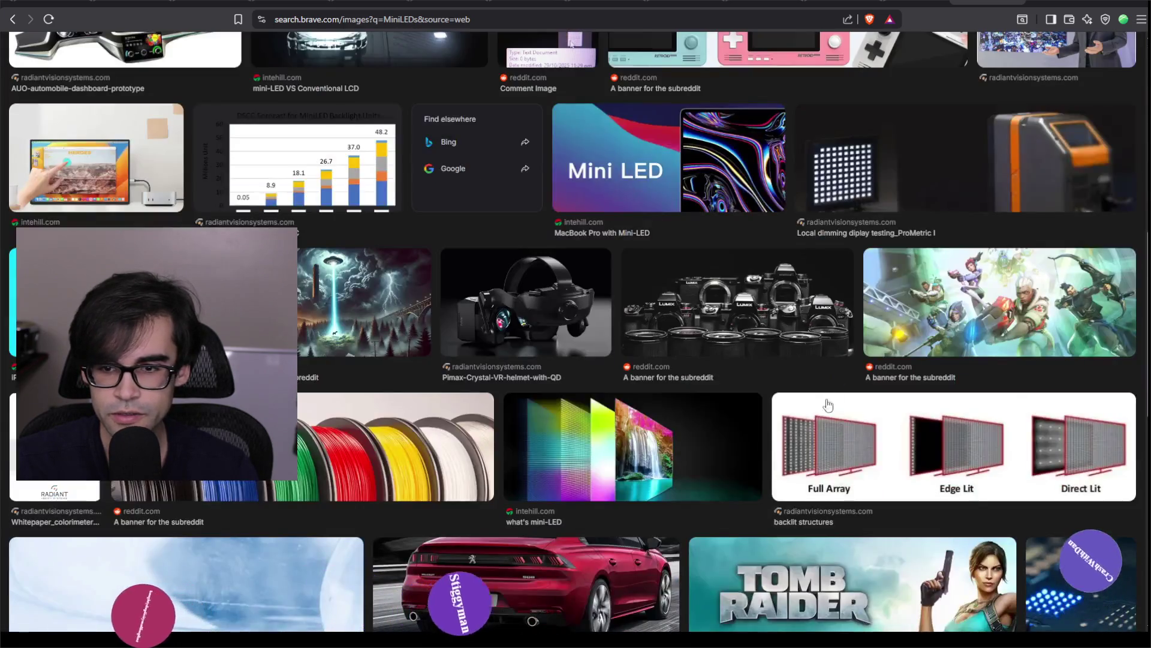
scroll(587, 356, "down", 5)
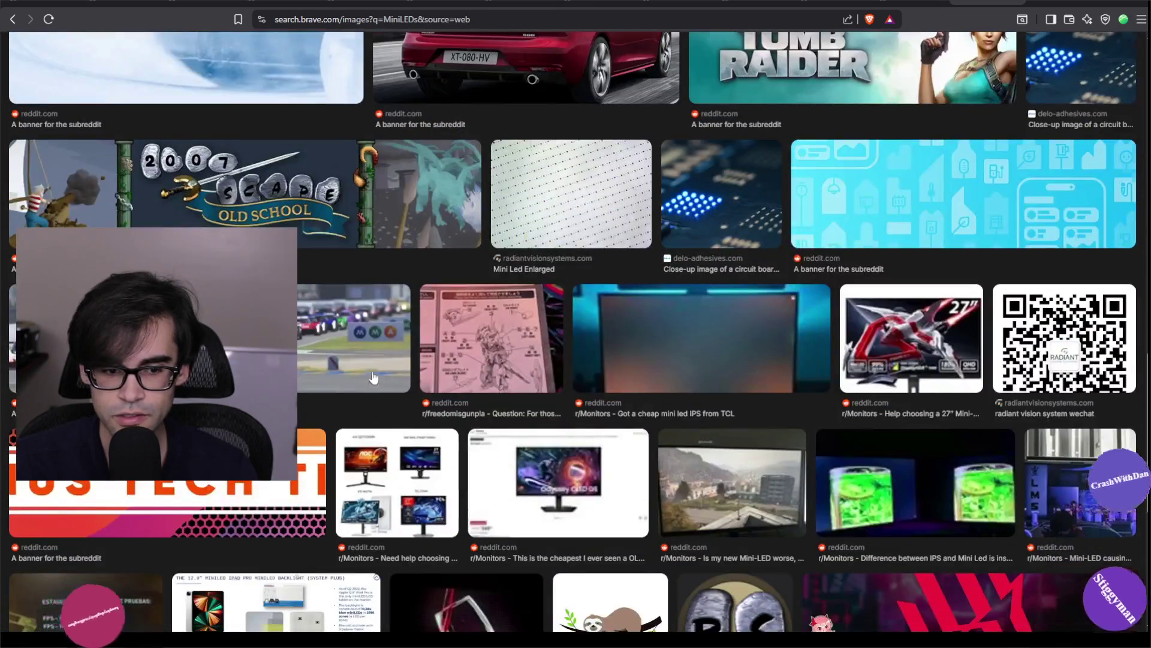
scroll(373, 377, "up", 20)
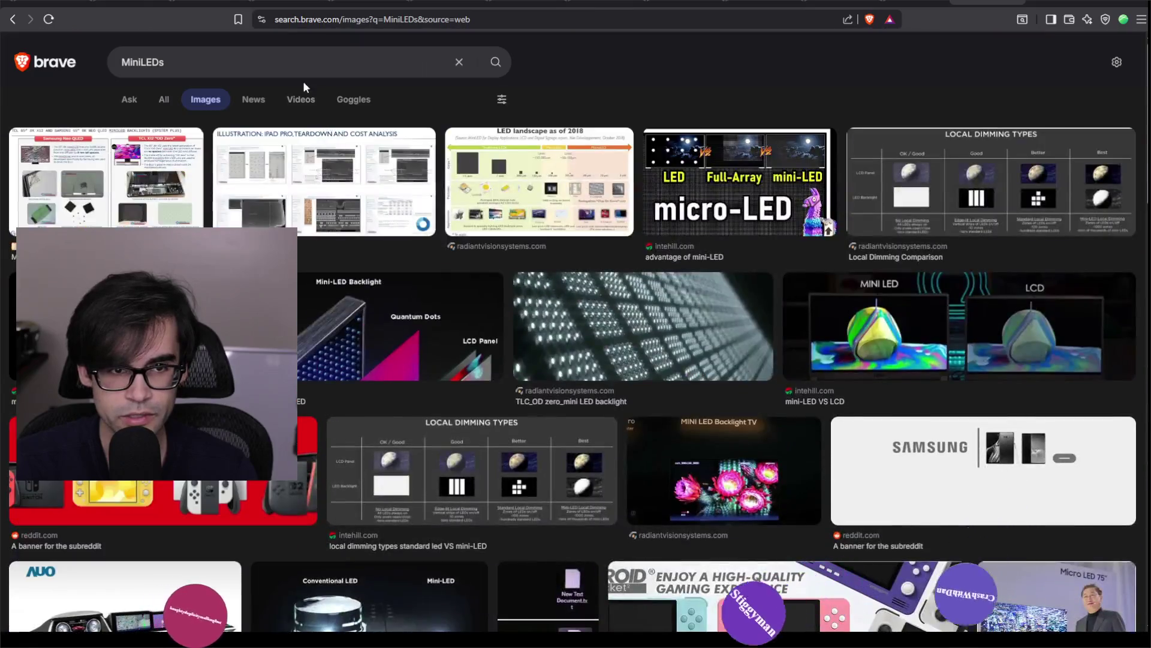
- Change the query to 'MiniLED datasheet' and open element14's SK6812 MINI 3535 datasheet result
left_click(294, 67)
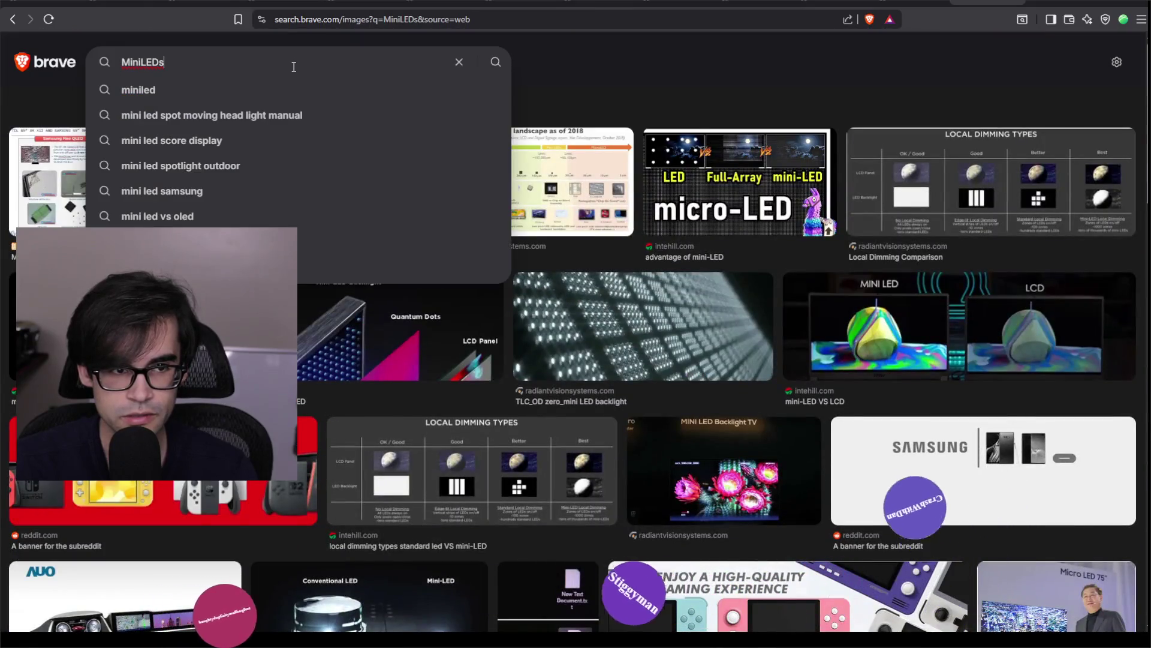
type("sheet")
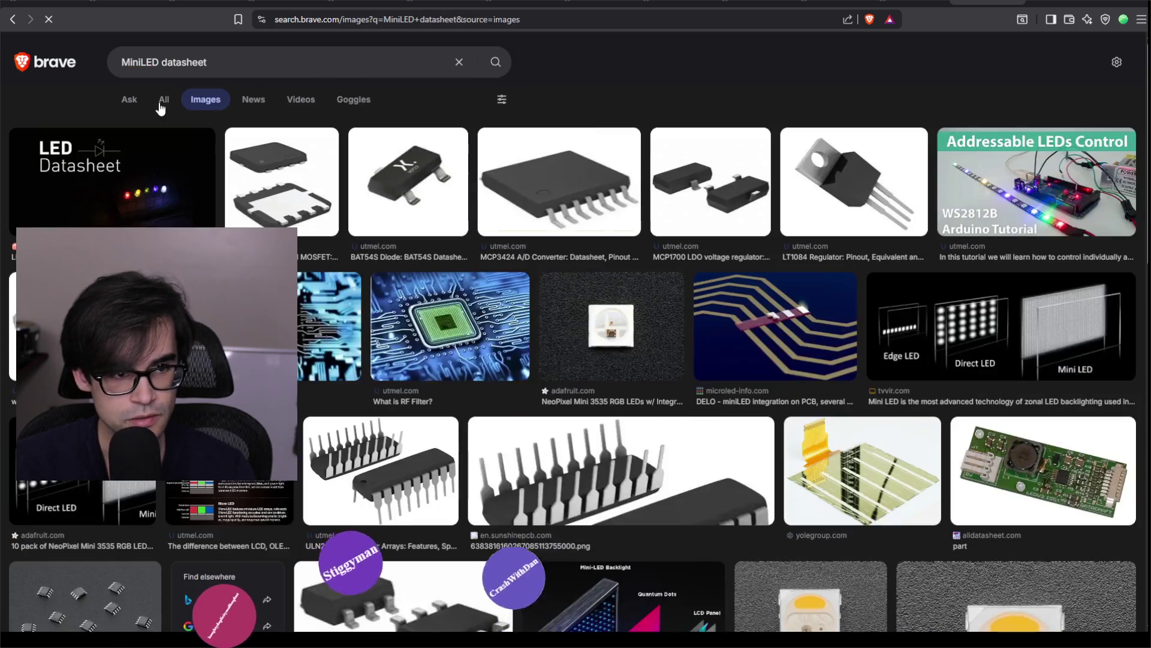
left_click(165, 100)
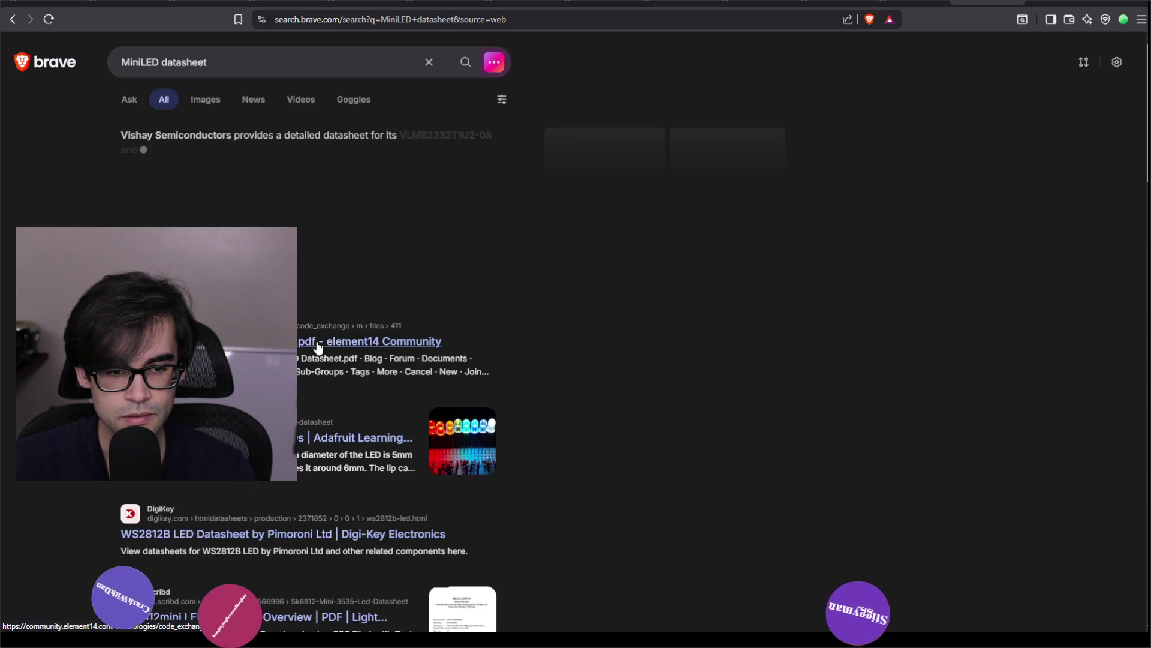
left_click(370, 341)
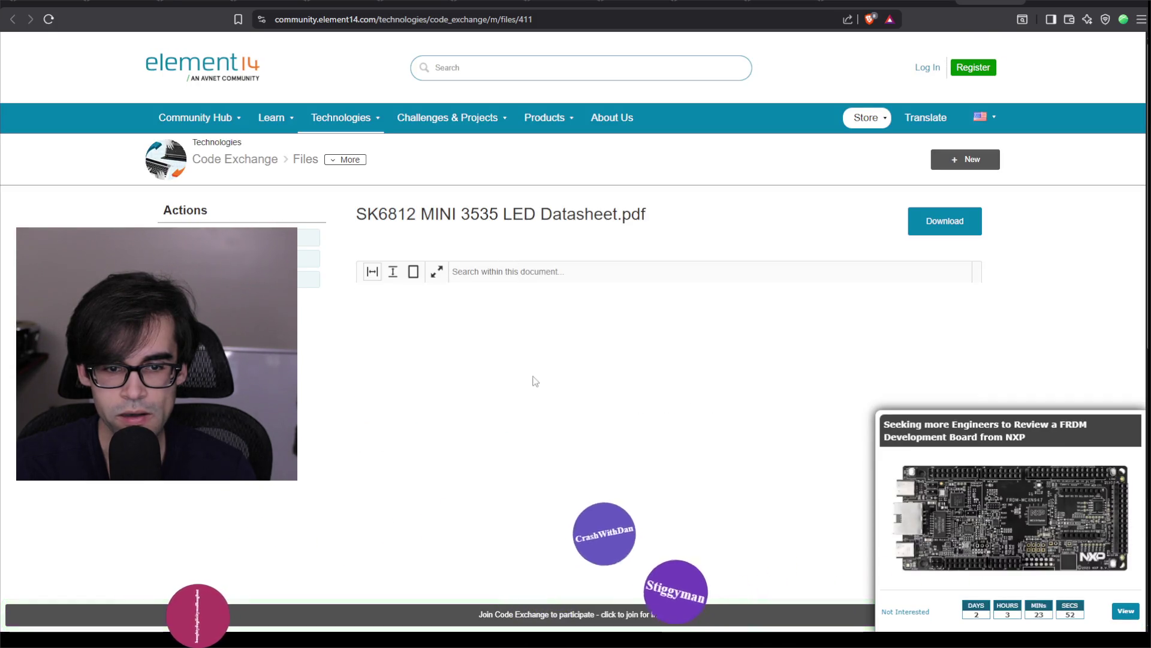
- Skim the SK6812 MINI 3535 LED datasheet PDF, then go back to the MiniLED datasheet results
scroll(736, 336, "down", 3)
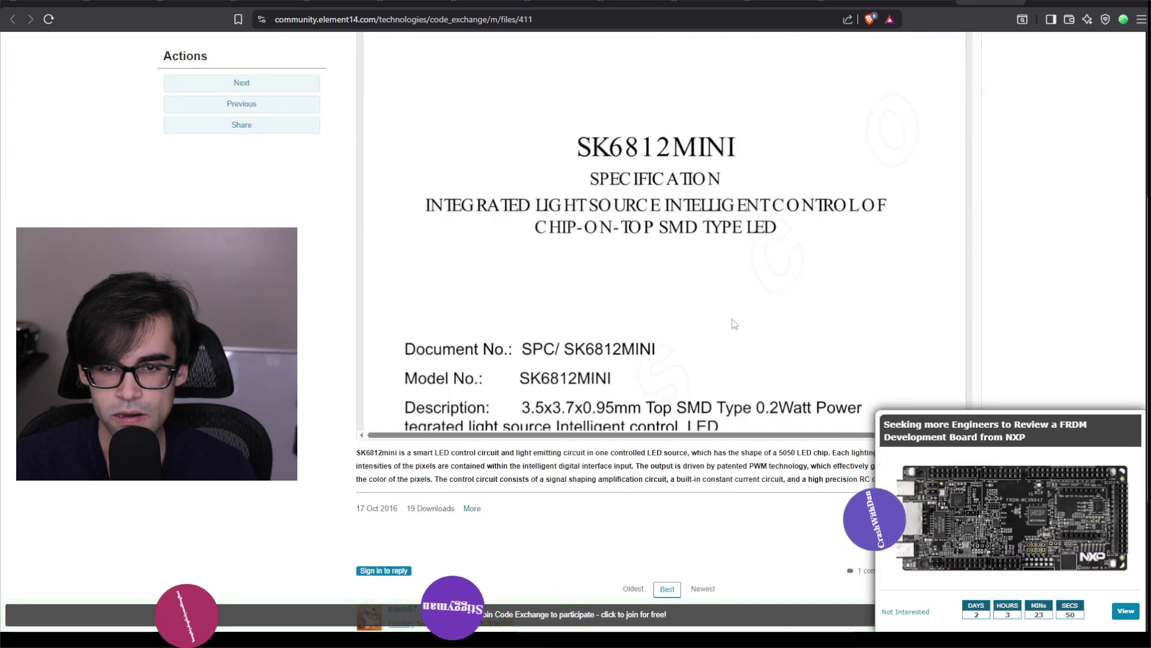
scroll(735, 324, "down", 3)
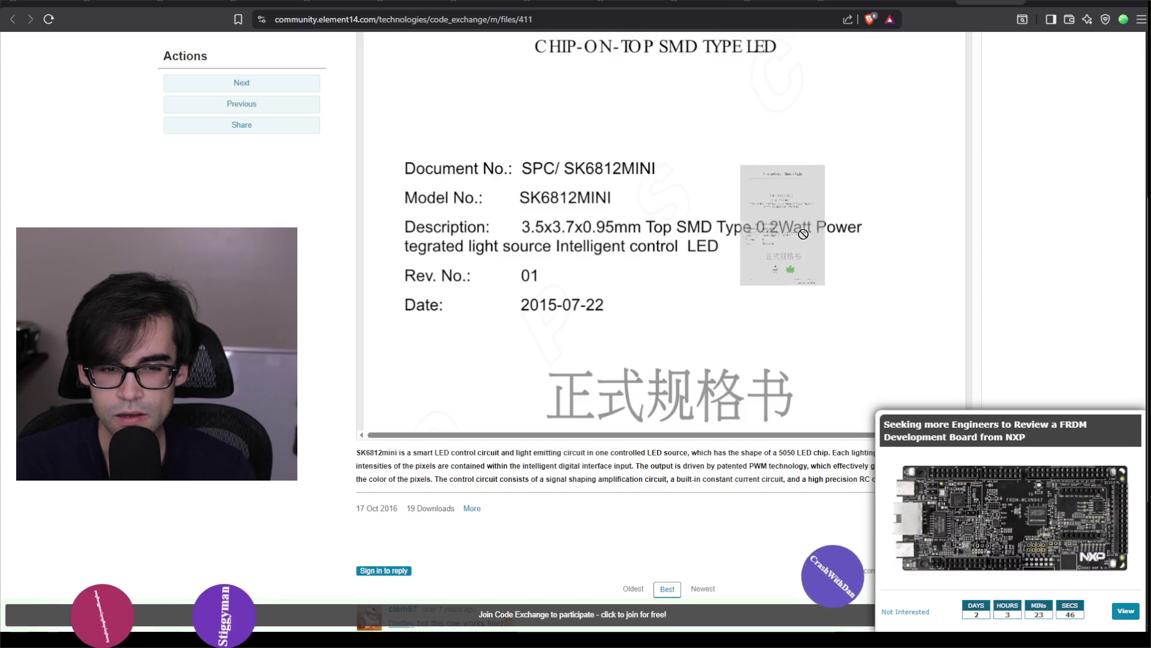
left_click_drag(803, 234, 568, 259)
scroll(728, 275, "down", 10)
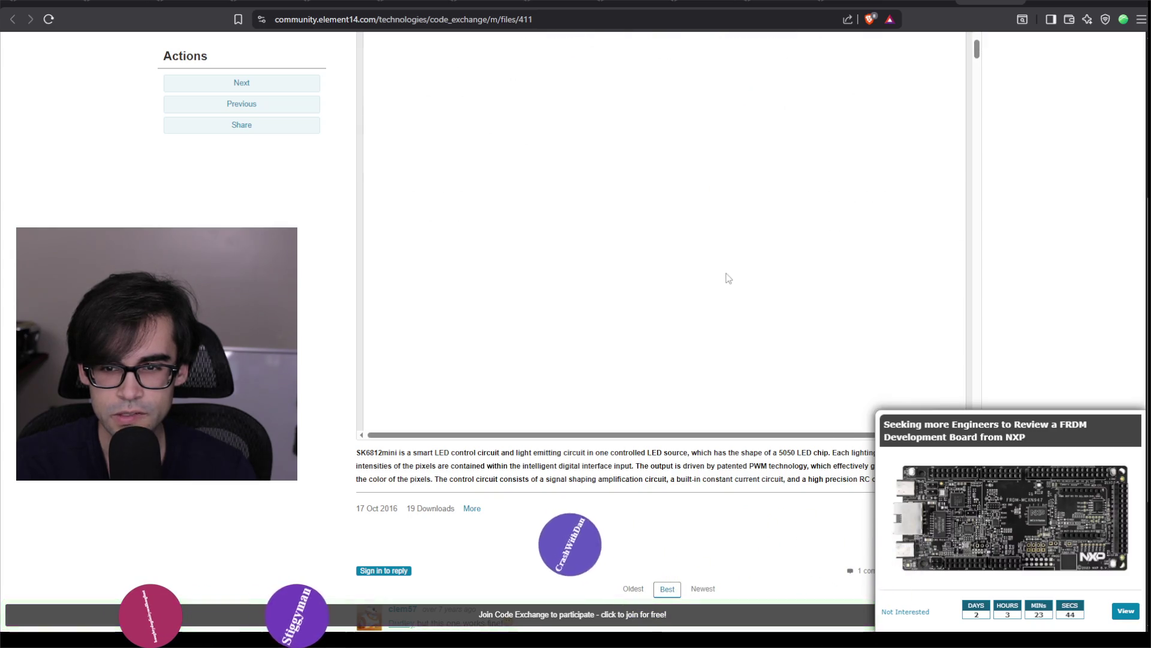
scroll(730, 277, "up", 3)
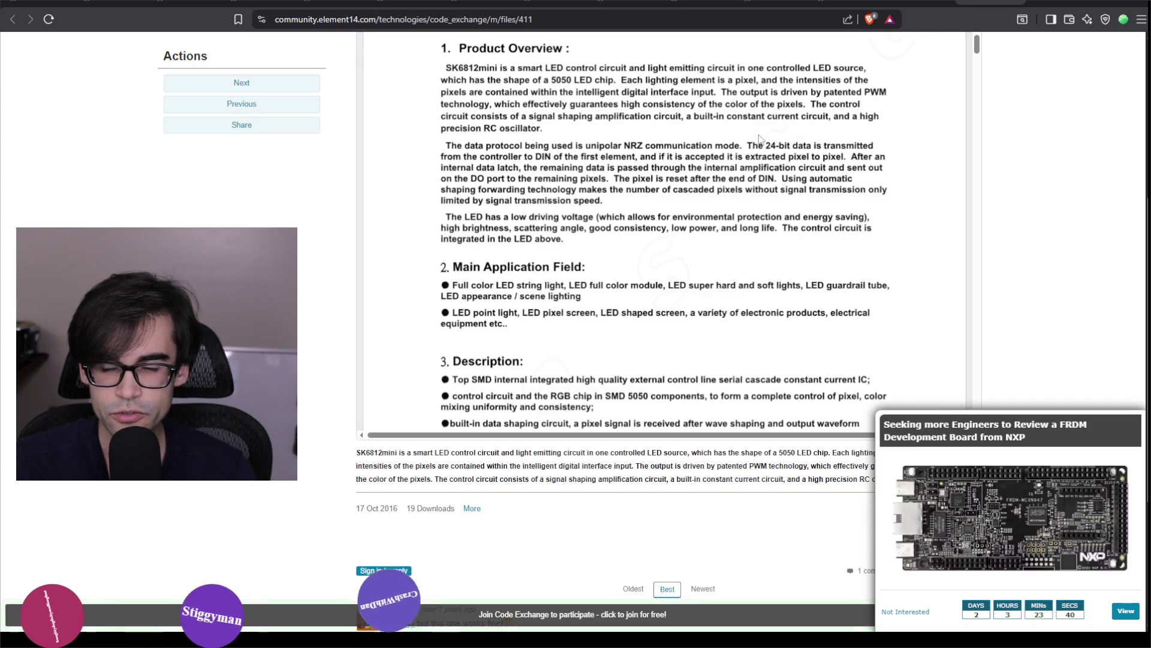
scroll(759, 140, "up", 10)
key("alt+Left")
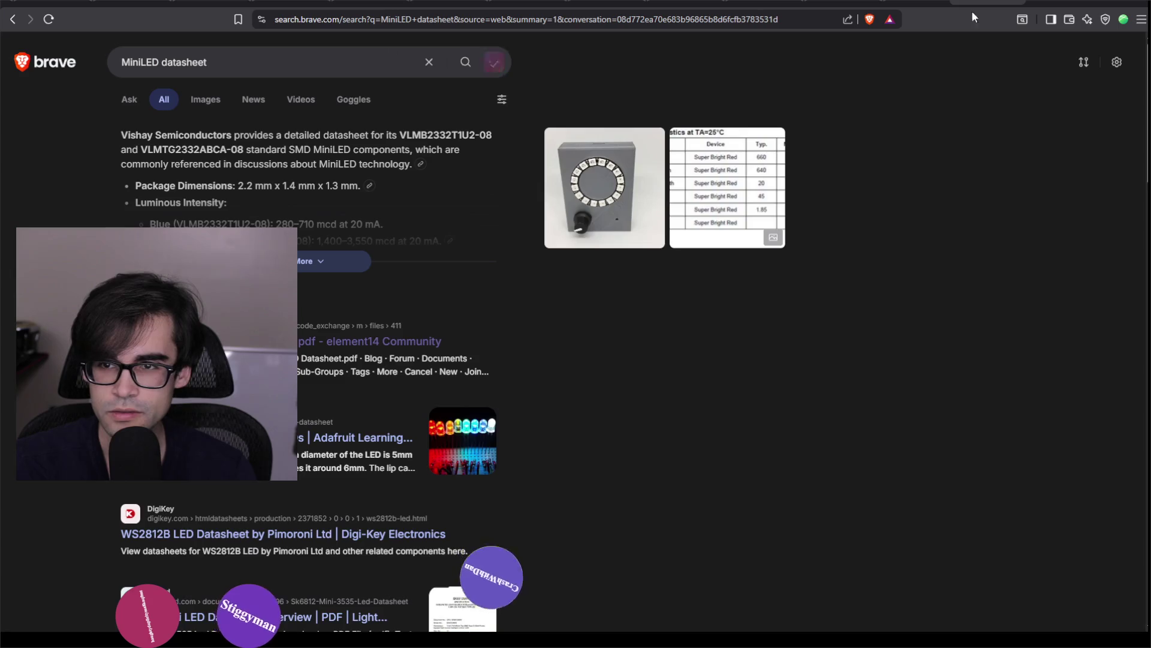
left_click(328, 72)
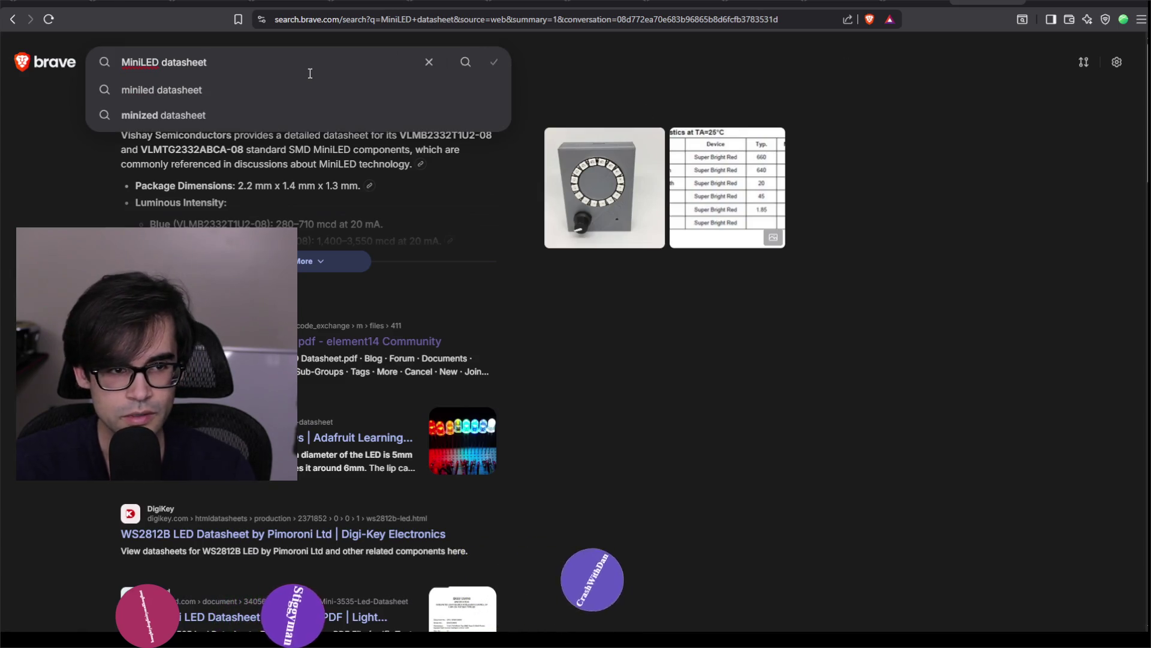
- Search for 'mini led vs oled' and open RTINGS' Mini LED vs OLED TVs article
key("ctrl+BackSpace")
type("mini led vs oled")
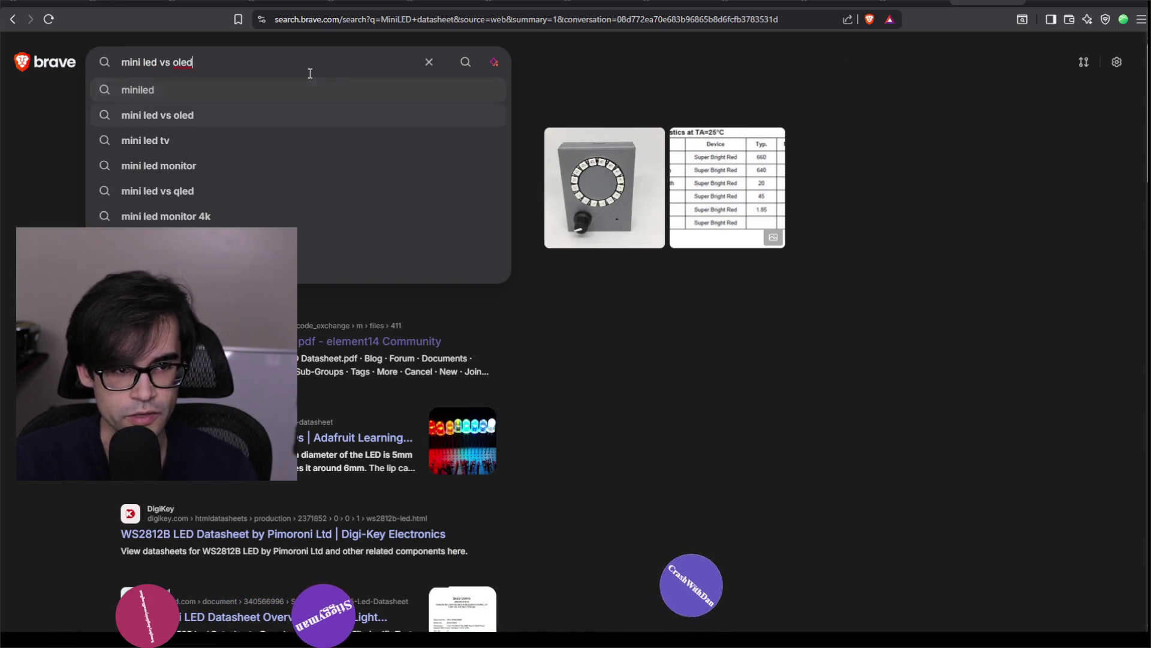
key("Return")
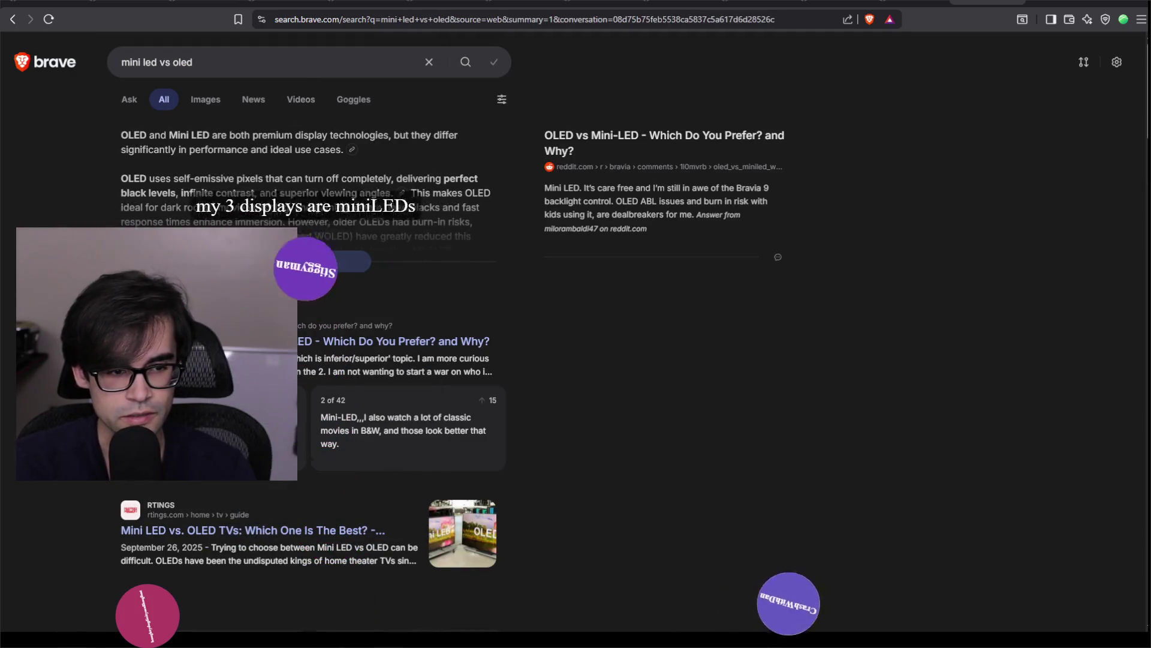
scroll(311, 360, "down", 2)
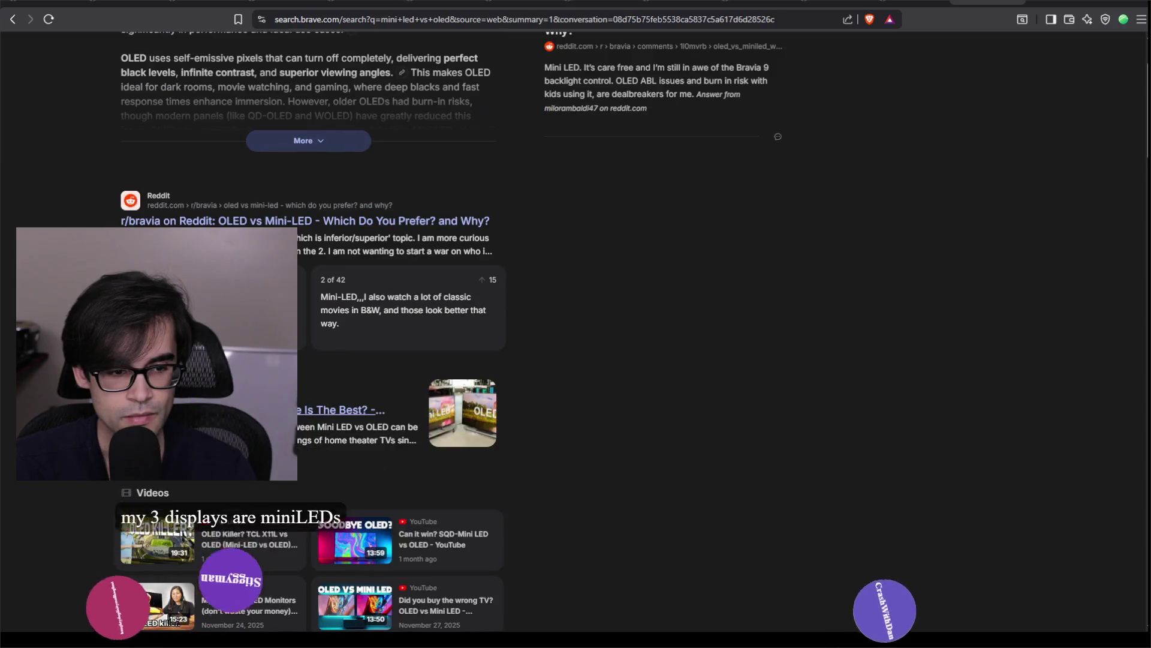
left_click(965, 1)
scroll(591, 408, "down", 9)
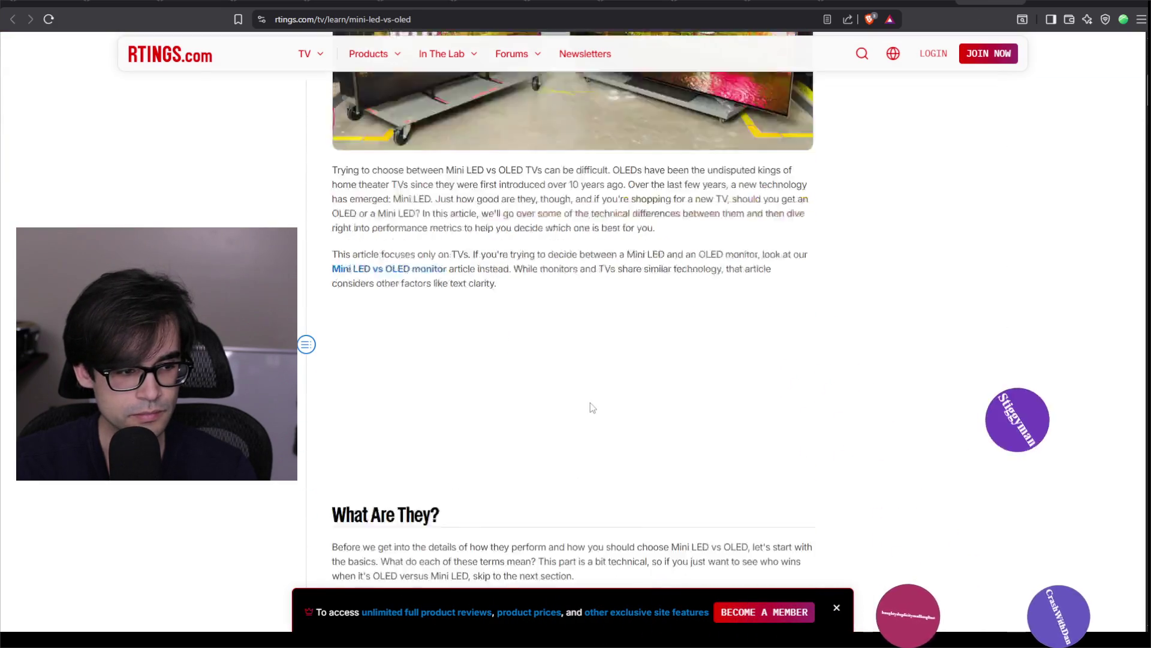
- Read the RTINGS article's 'What Are They?' Mini LED and OLED sections down to the comparison
scroll(591, 408, "down", 6)
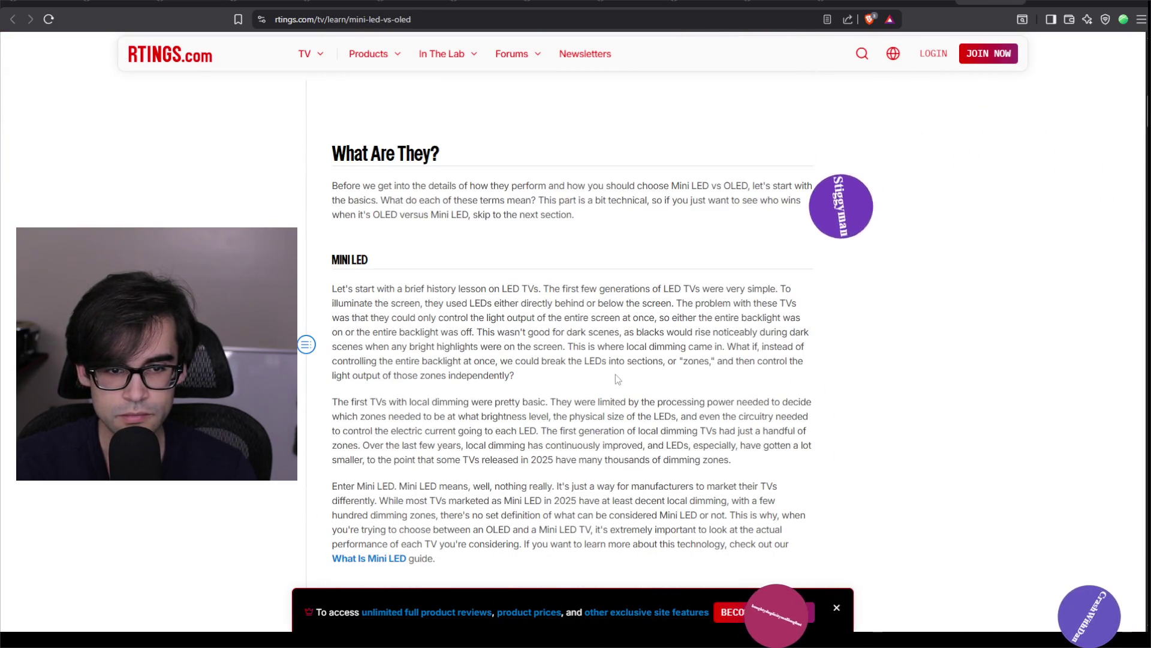
scroll(616, 374, "down", 4)
scroll(616, 374, "down", 5)
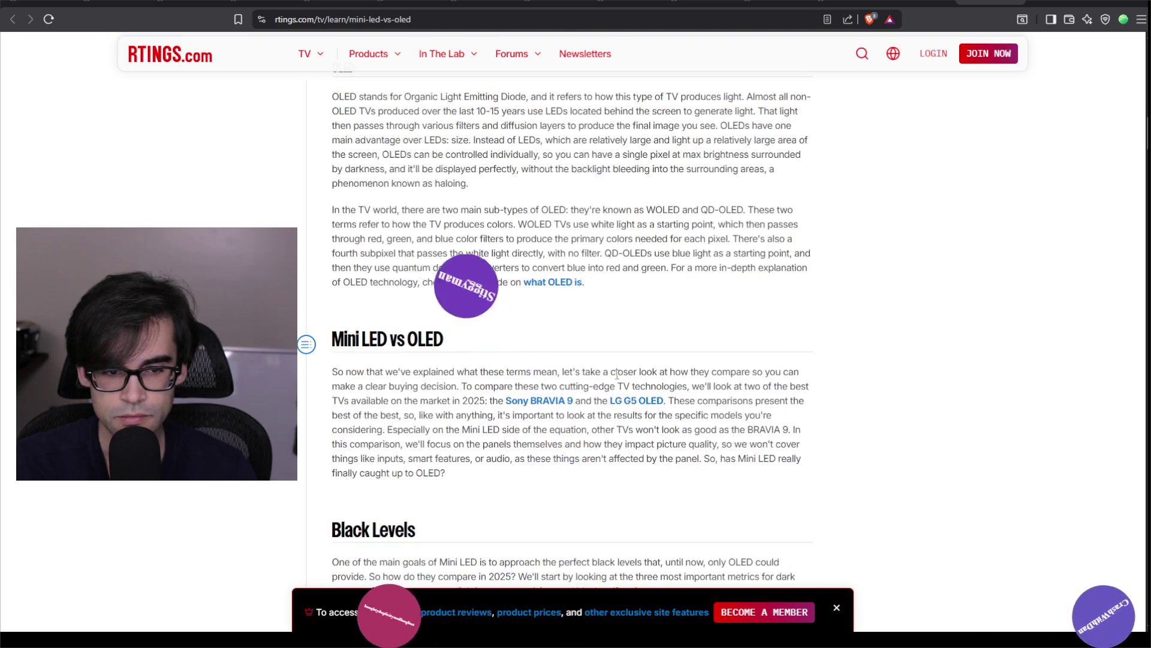
scroll(617, 374, "down", 3)
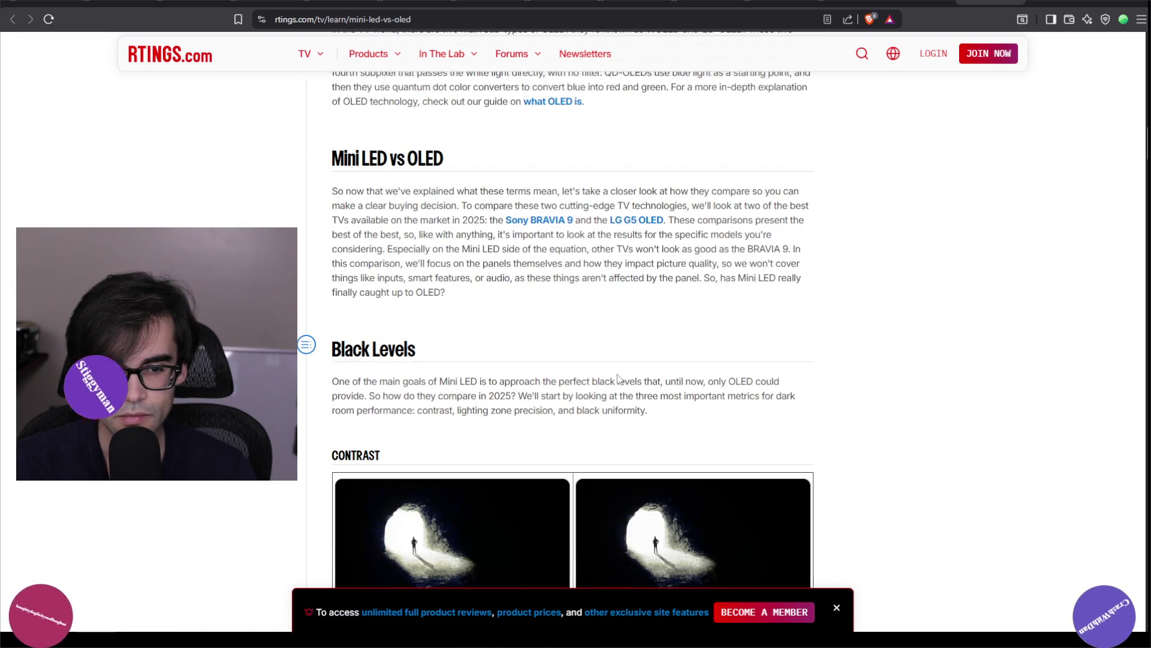
scroll(618, 376, "down", 4)
scroll(618, 375, "up", 7)
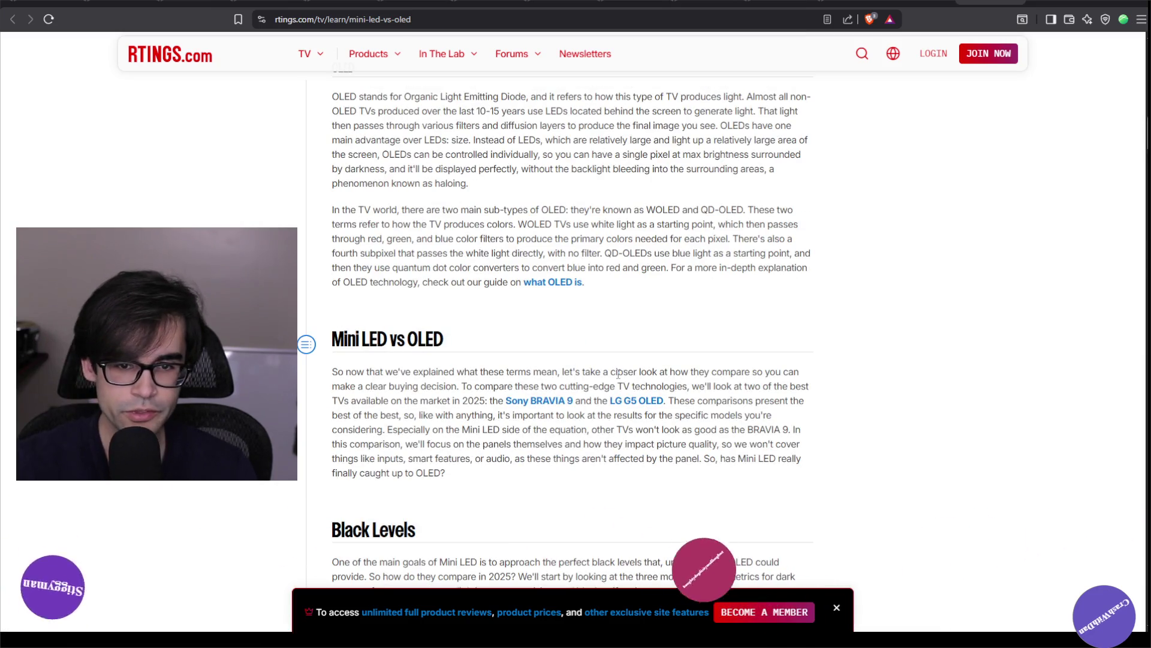
scroll(618, 375, "up", 10)
scroll(715, 365, "up", 6)
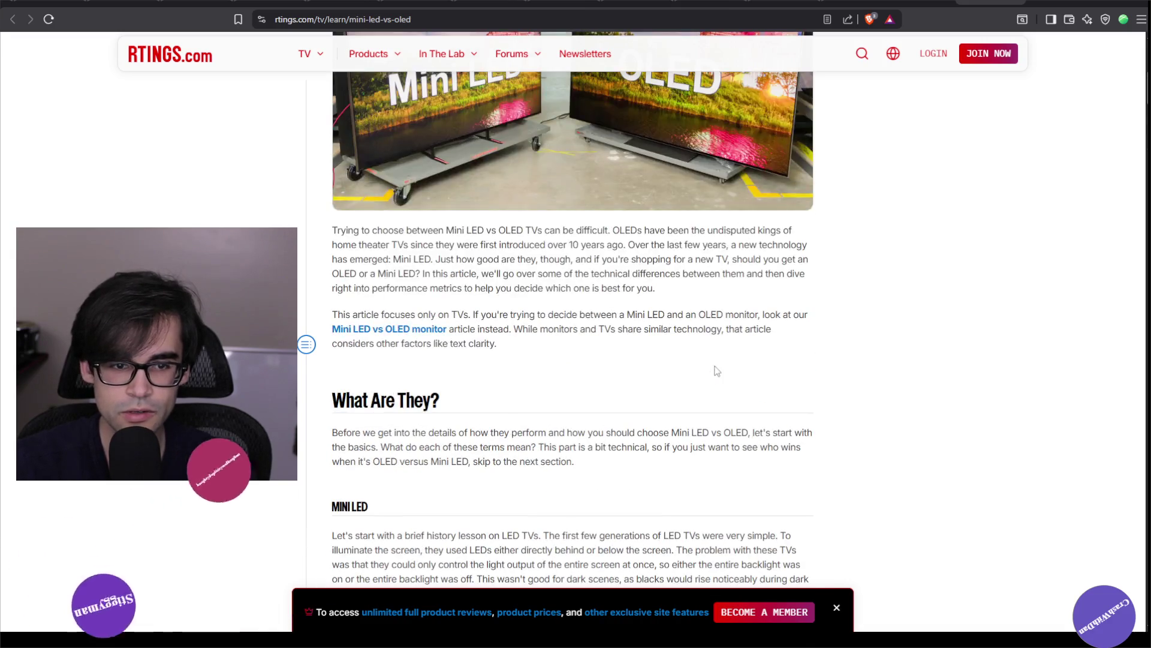
scroll(715, 371, "down", 3)
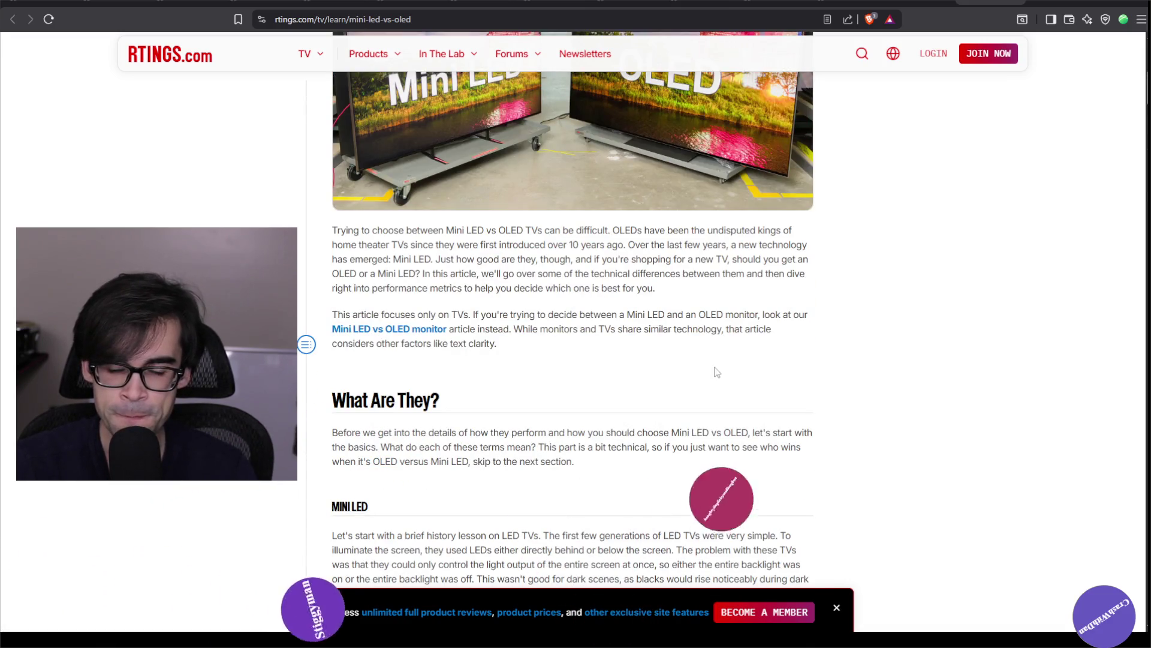
scroll(716, 372, "down", 3)
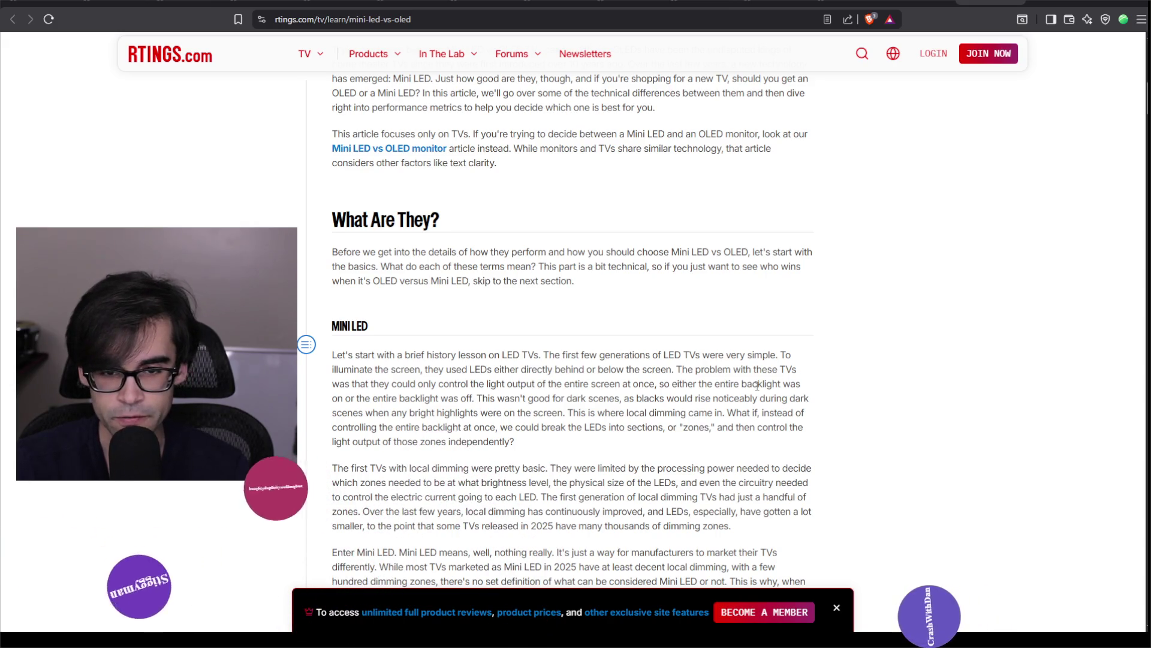
scroll(757, 386, "down", 2)
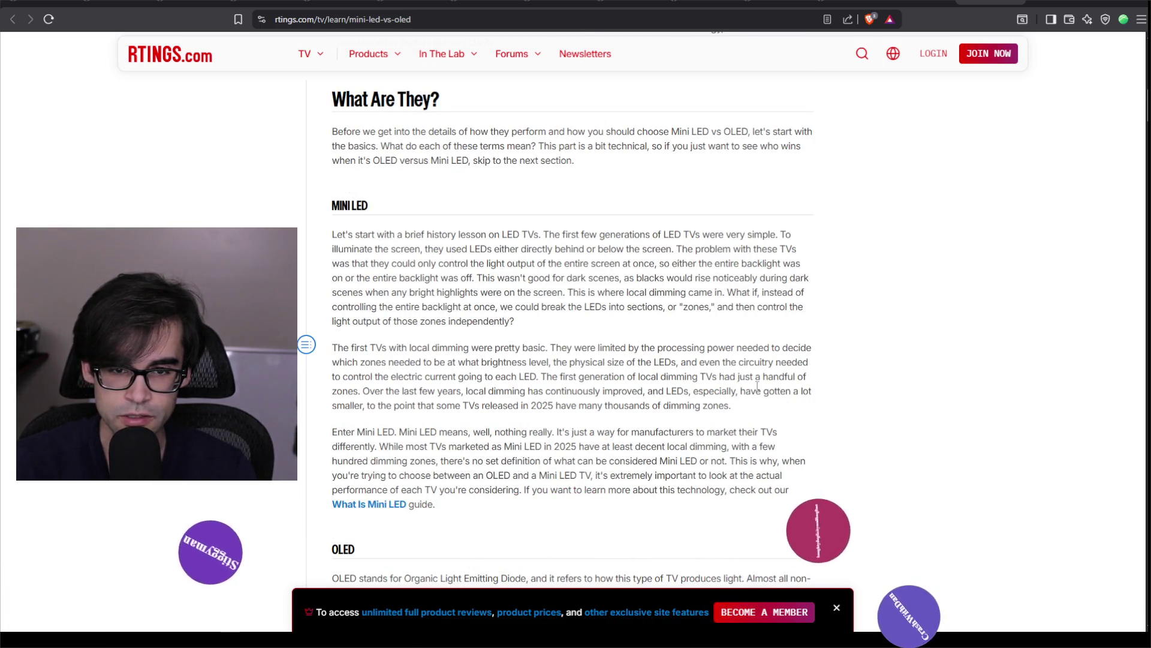
scroll(757, 385, "down", 3)
scroll(757, 390, "up", 3)
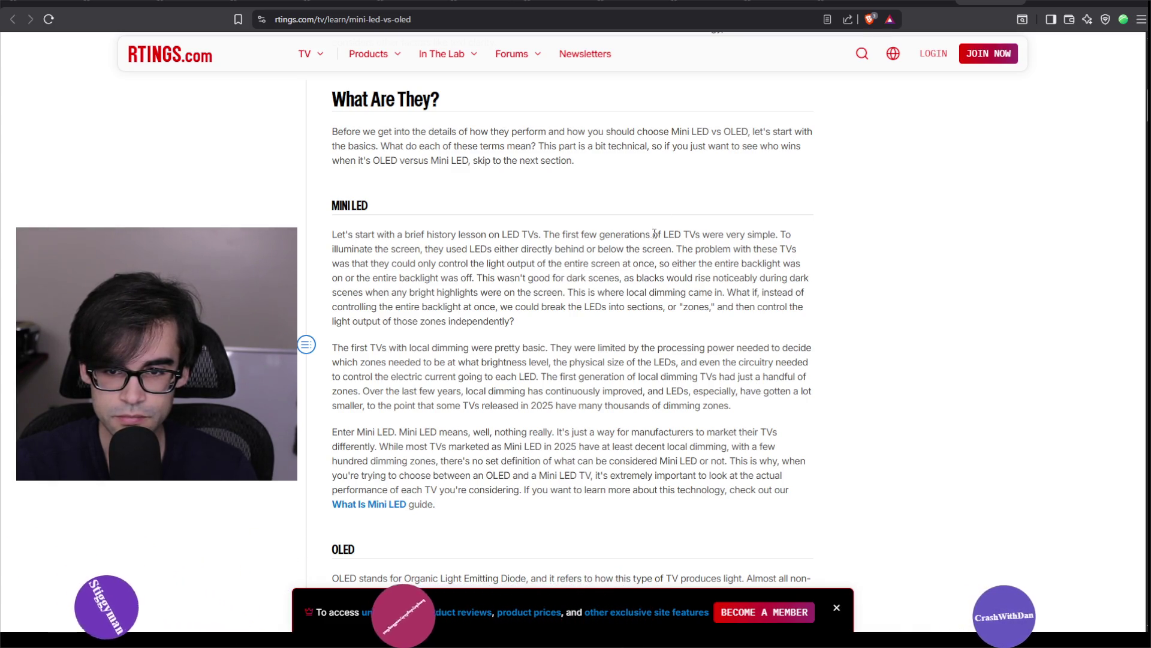
mouse_move(566, 258)
left_mouse_down()
mouse_move(796, 255)
mouse_move(691, 257)
mouse_move(791, 265)
mouse_move(804, 293)
mouse_move(771, 320)
mouse_move(791, 307)
mouse_move(569, 307)
left_mouse_up()
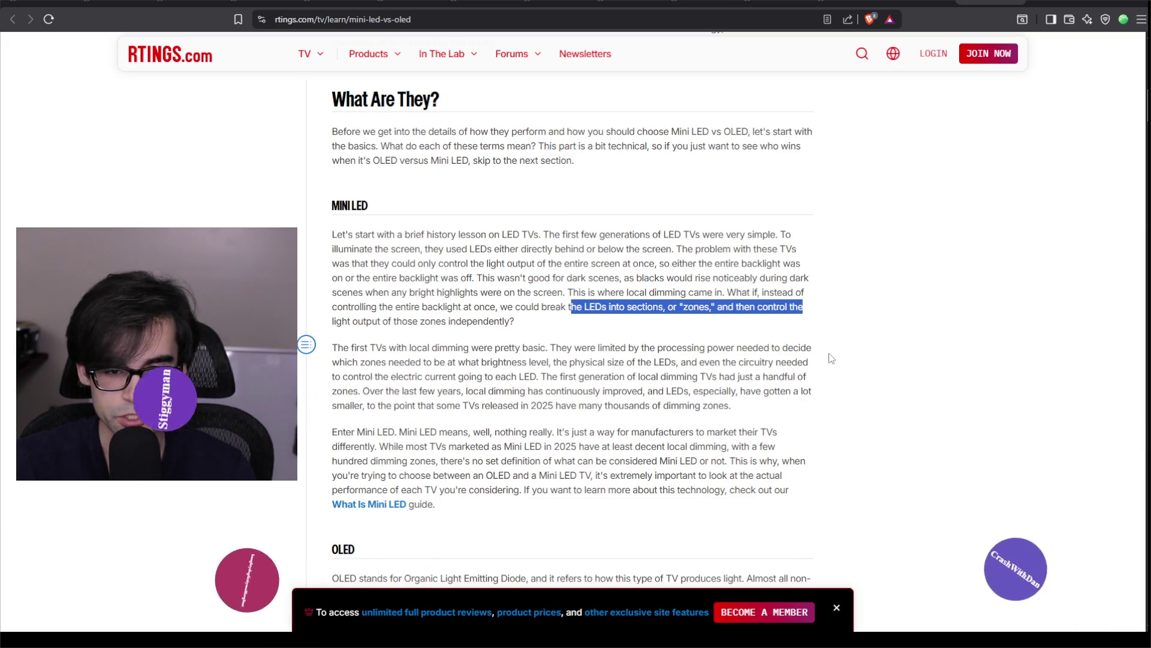
scroll(832, 358, "down", 3)
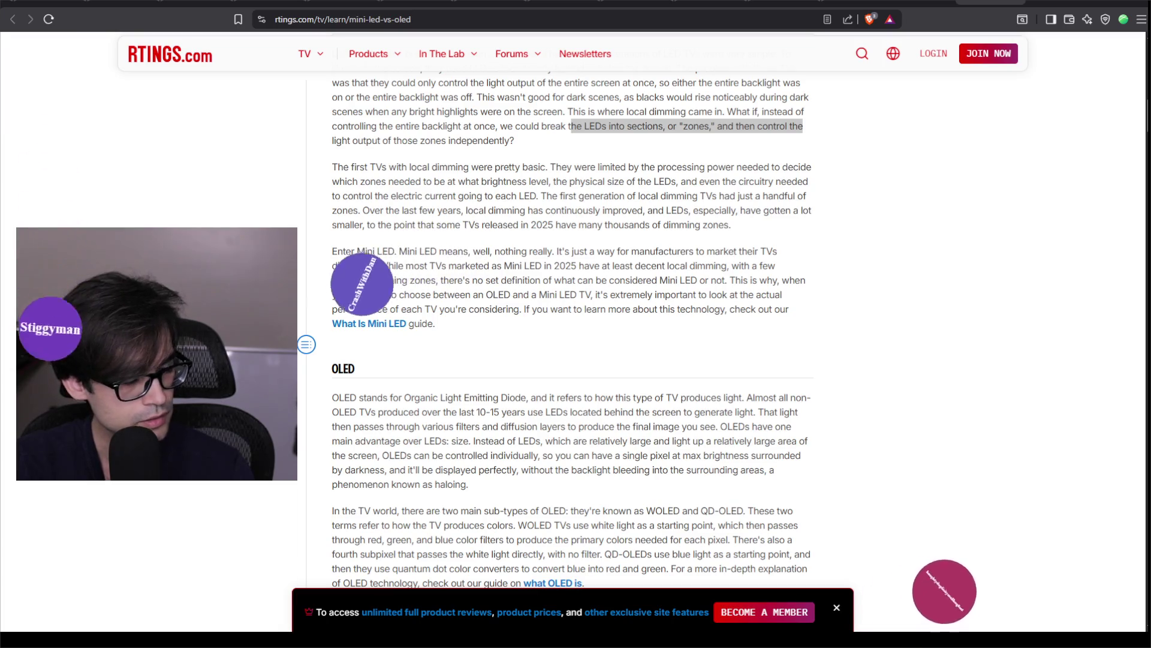
scroll(781, 473, "down", 3)
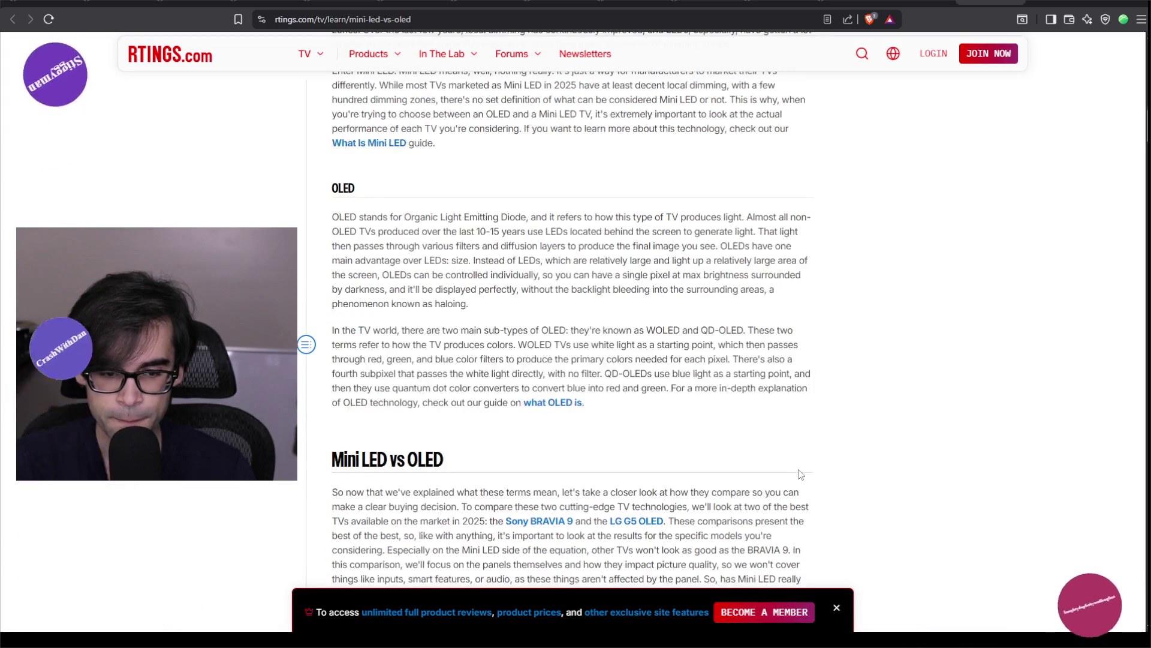
- Read through Black Levels, Colors, Viewing Angle, Response Time and Longevity to the Conclusion, then return to search results
scroll(795, 473, "down", 3)
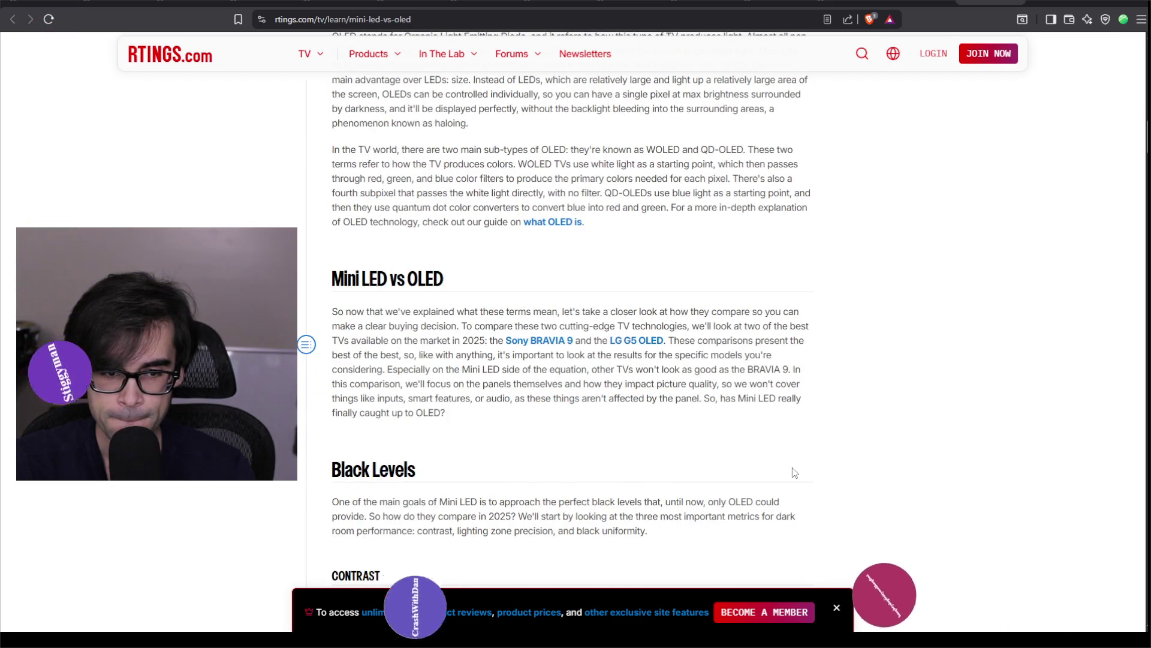
scroll(792, 469, "down", 3)
scroll(778, 467, "down", 3)
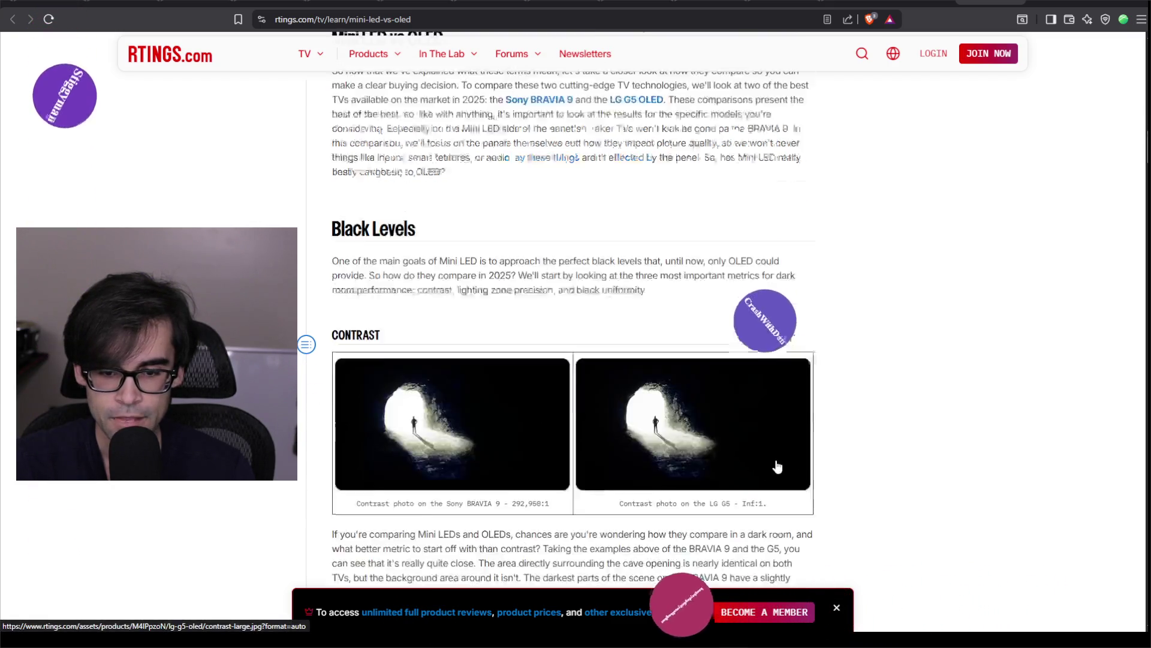
scroll(786, 455, "down", 2)
scroll(855, 456, "up", 5)
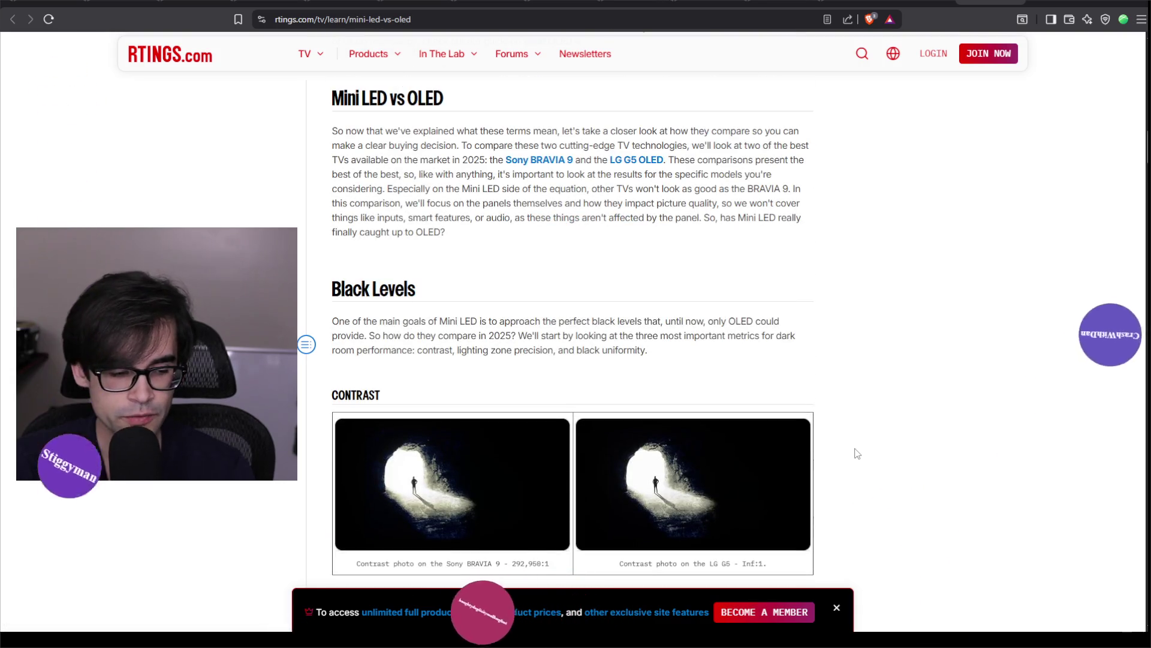
scroll(858, 454, "down", 4)
scroll(858, 449, "down", 3)
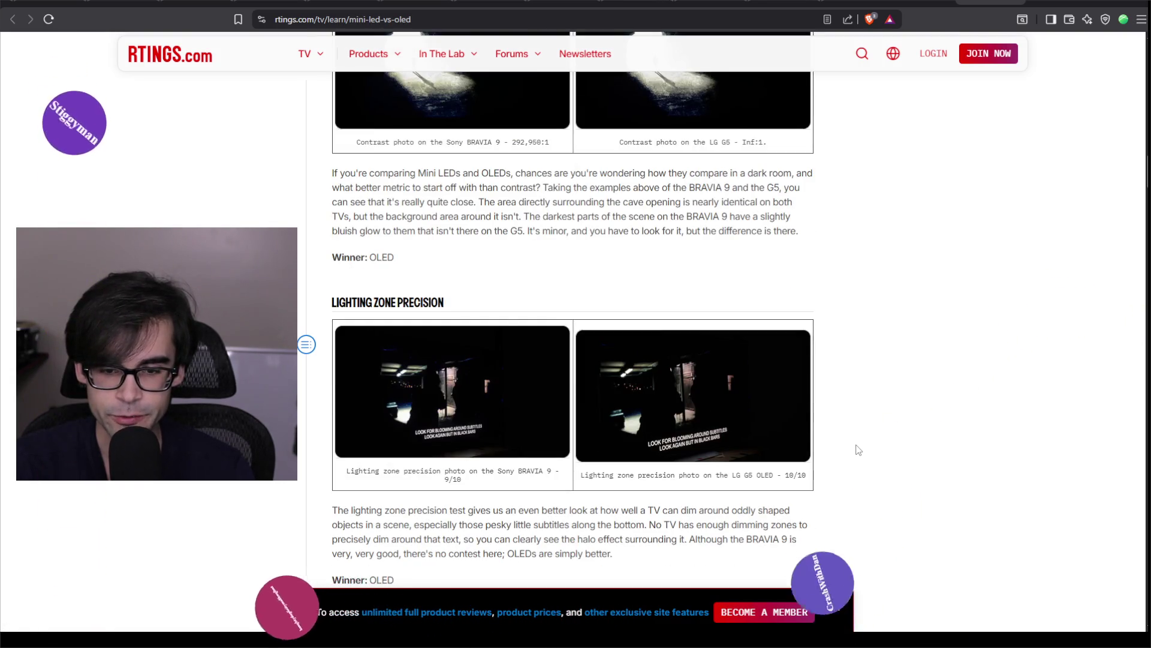
scroll(858, 450, "down", 8)
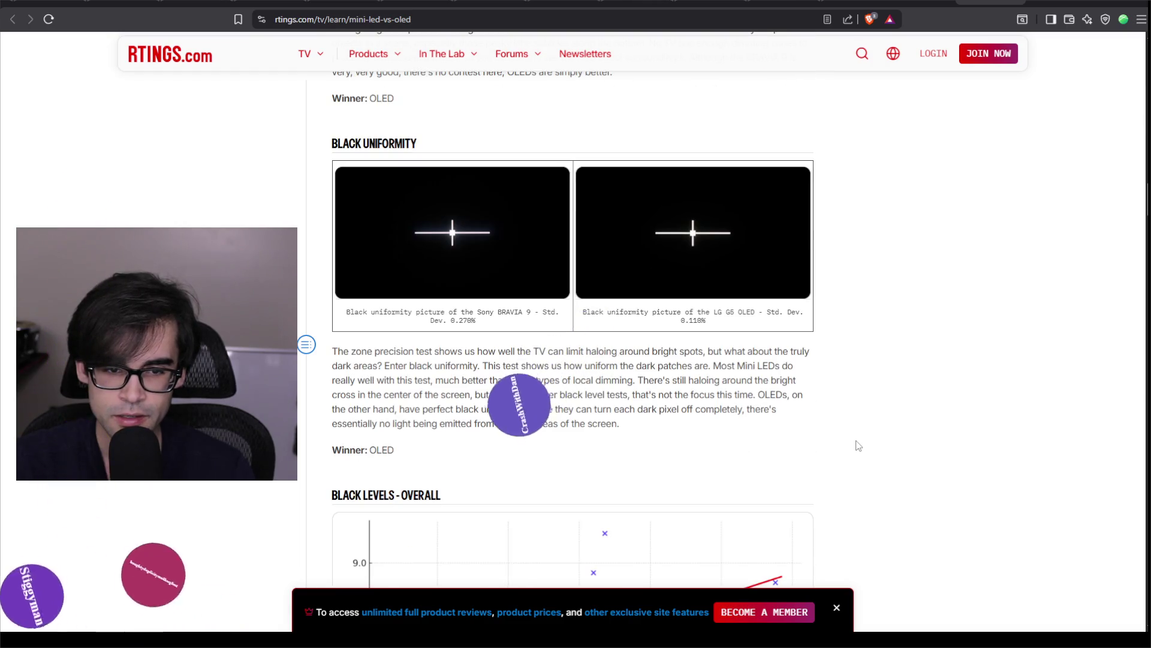
scroll(859, 445, "down", 3)
scroll(856, 441, "down", 4)
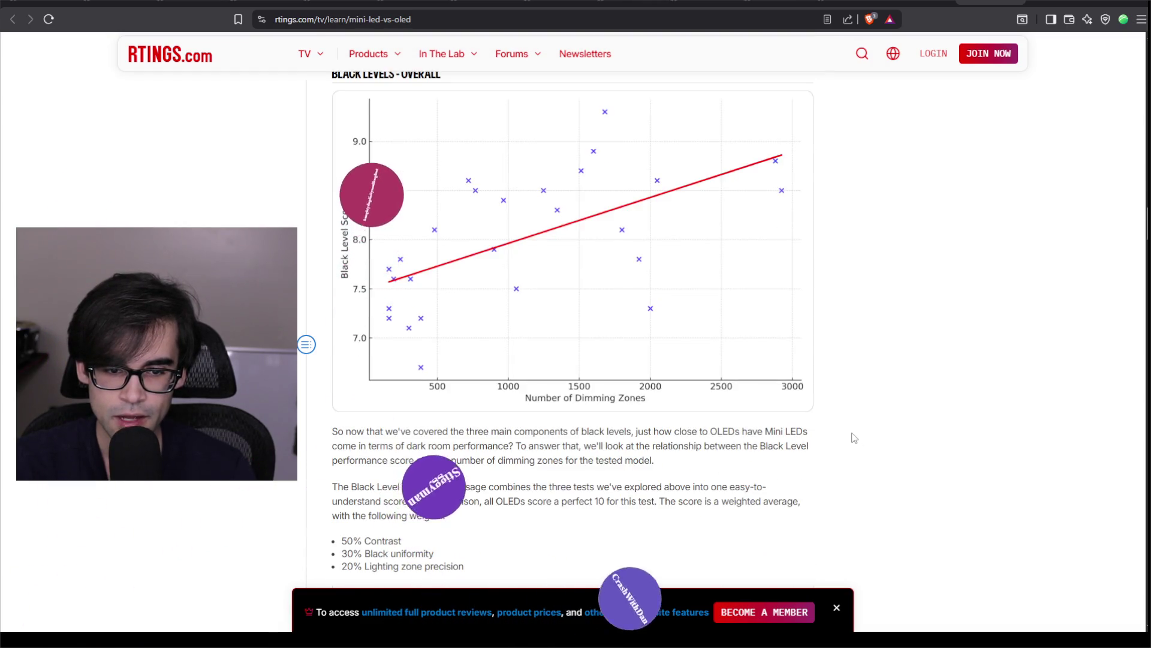
scroll(854, 438, "down", 3)
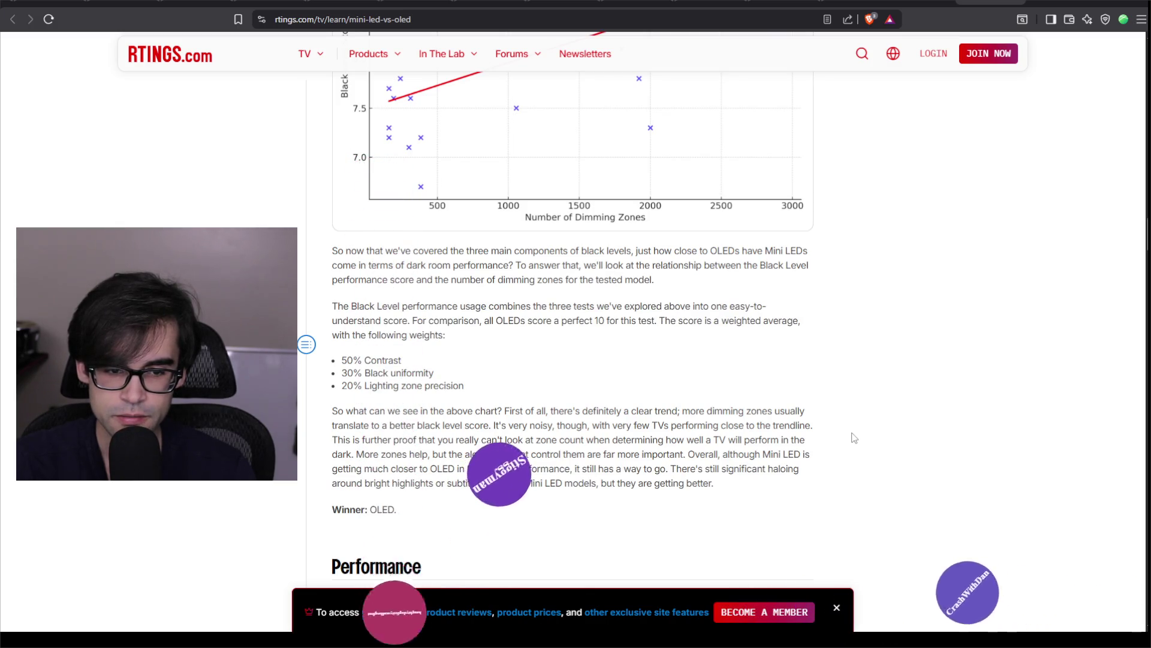
scroll(854, 438, "down", 3)
scroll(852, 434, "down", 2)
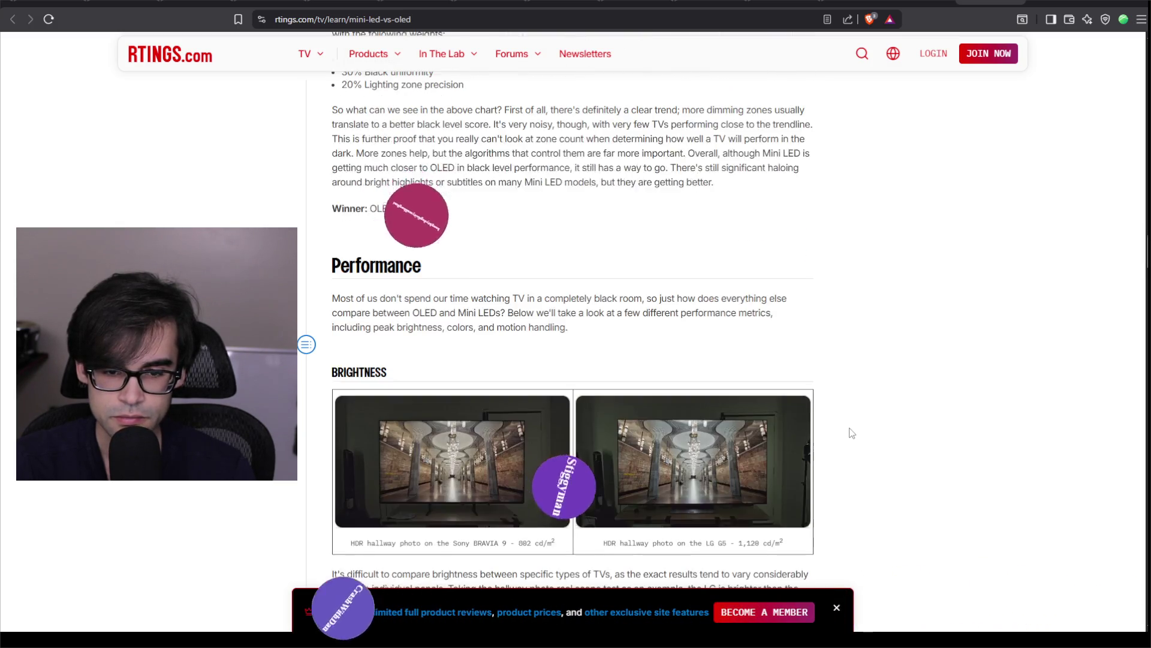
scroll(852, 433, "down", 2)
scroll(852, 433, "down", 3)
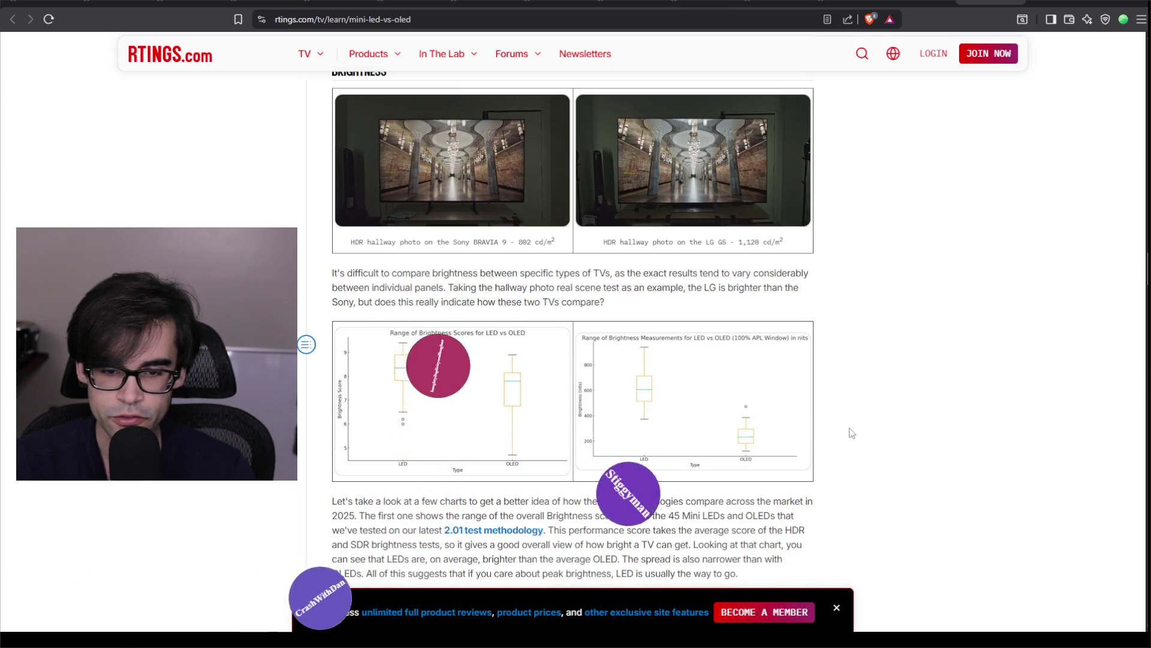
scroll(852, 433, "down", 3)
scroll(851, 433, "down", 4)
scroll(852, 433, "down", 4)
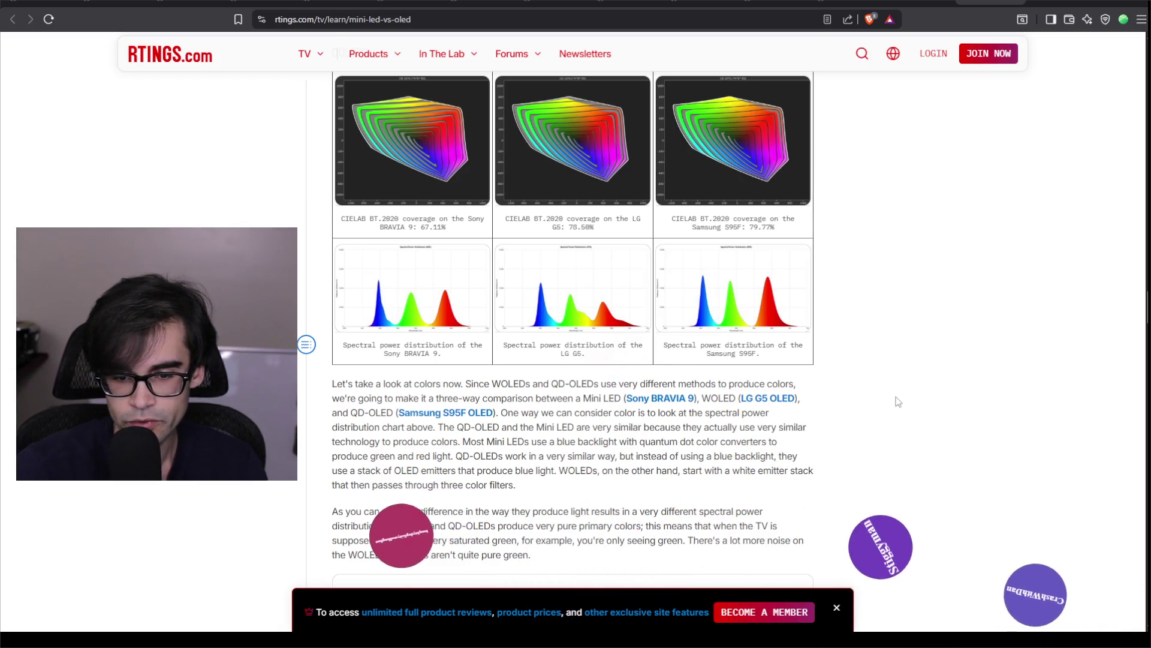
scroll(898, 401, "down", 2)
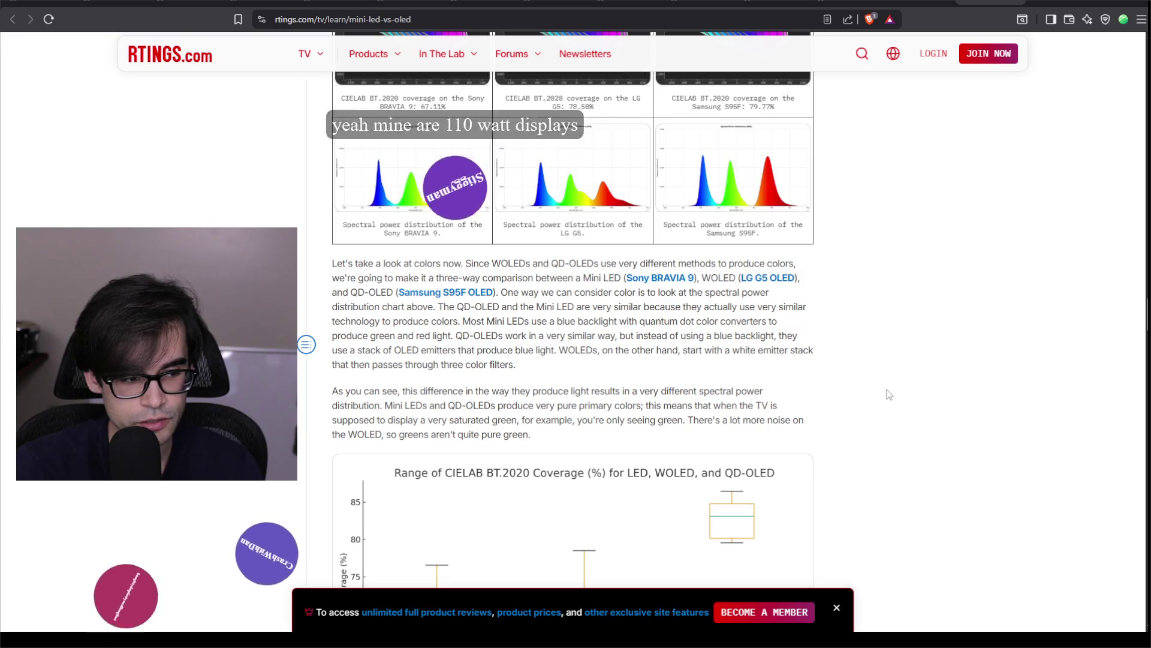
scroll(889, 393, "down", 8)
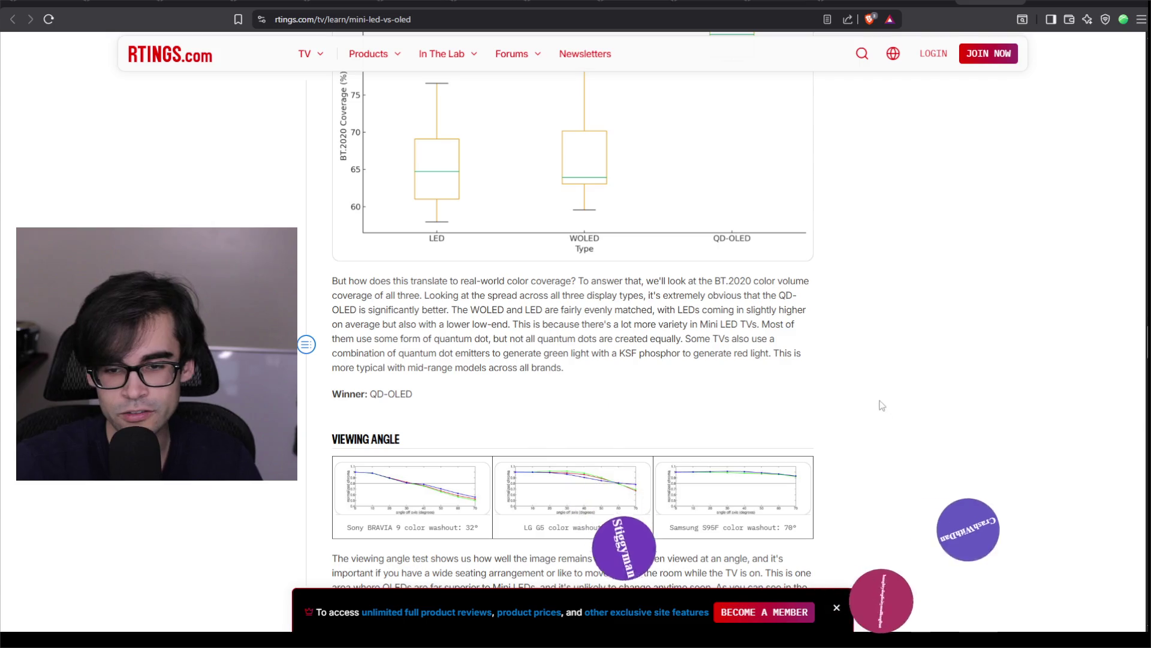
scroll(889, 385, "down", 8)
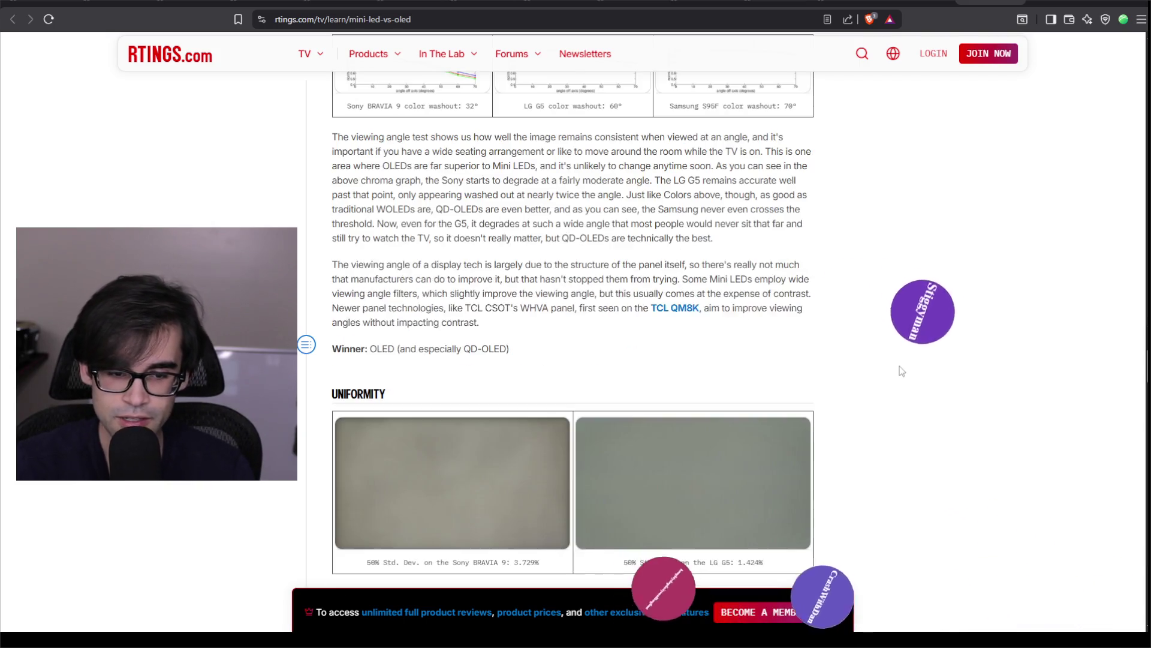
scroll(887, 385, "down", 6)
scroll(884, 384, "down", 5)
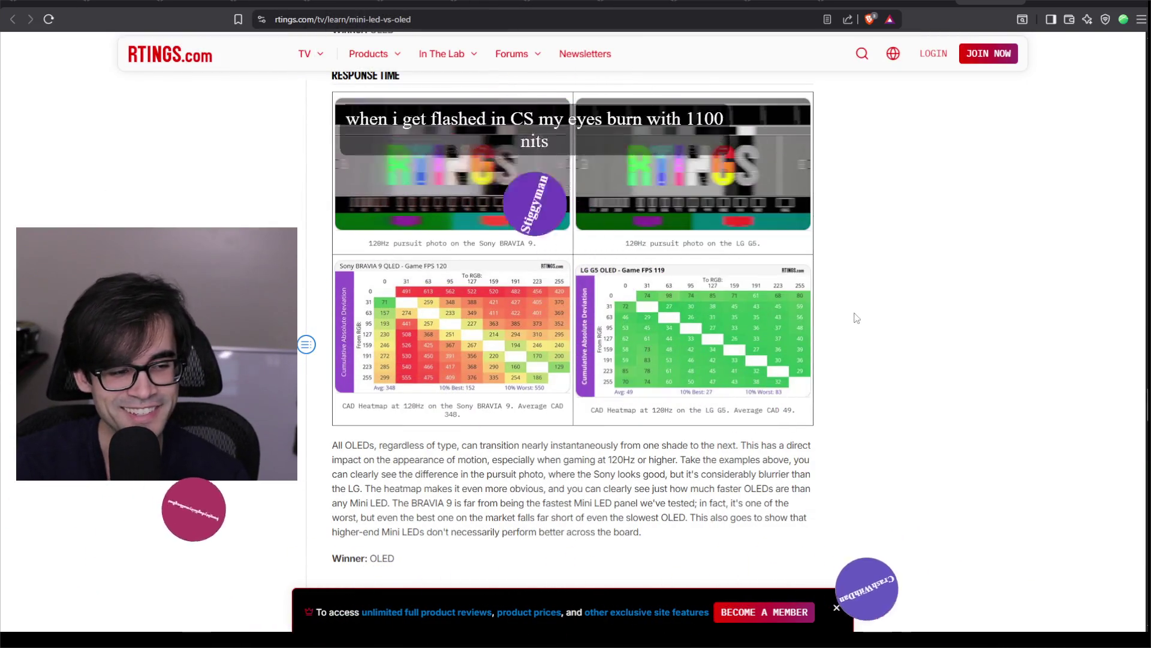
scroll(833, 272, "down", 1)
scroll(831, 272, "down", 10)
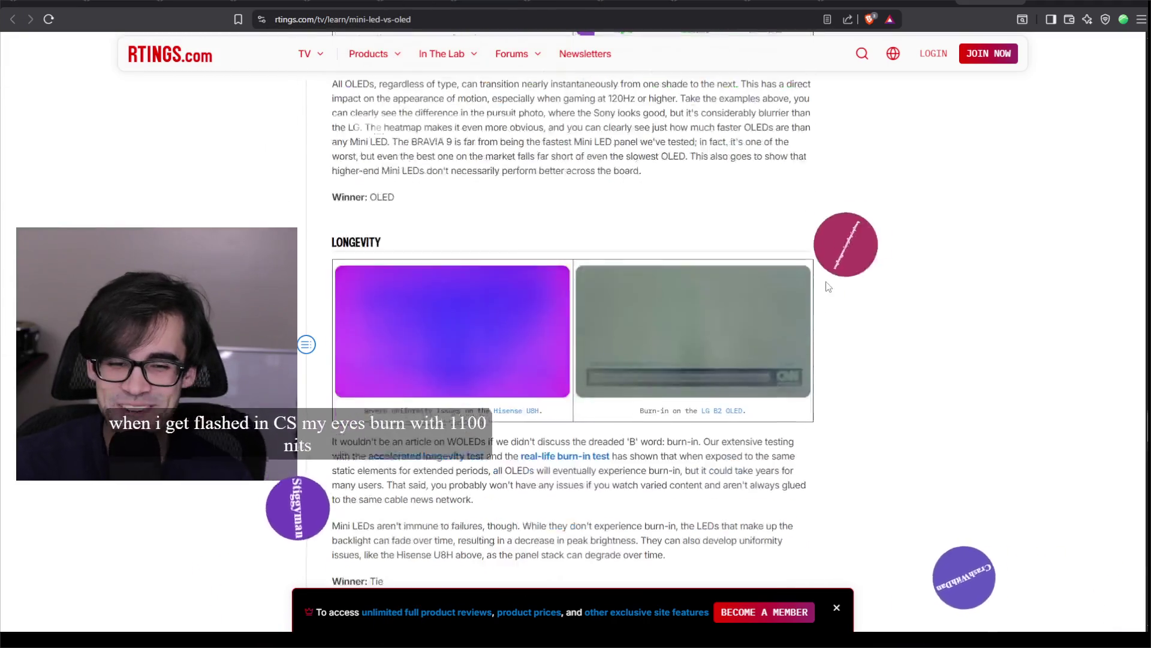
scroll(840, 282, "down", 6)
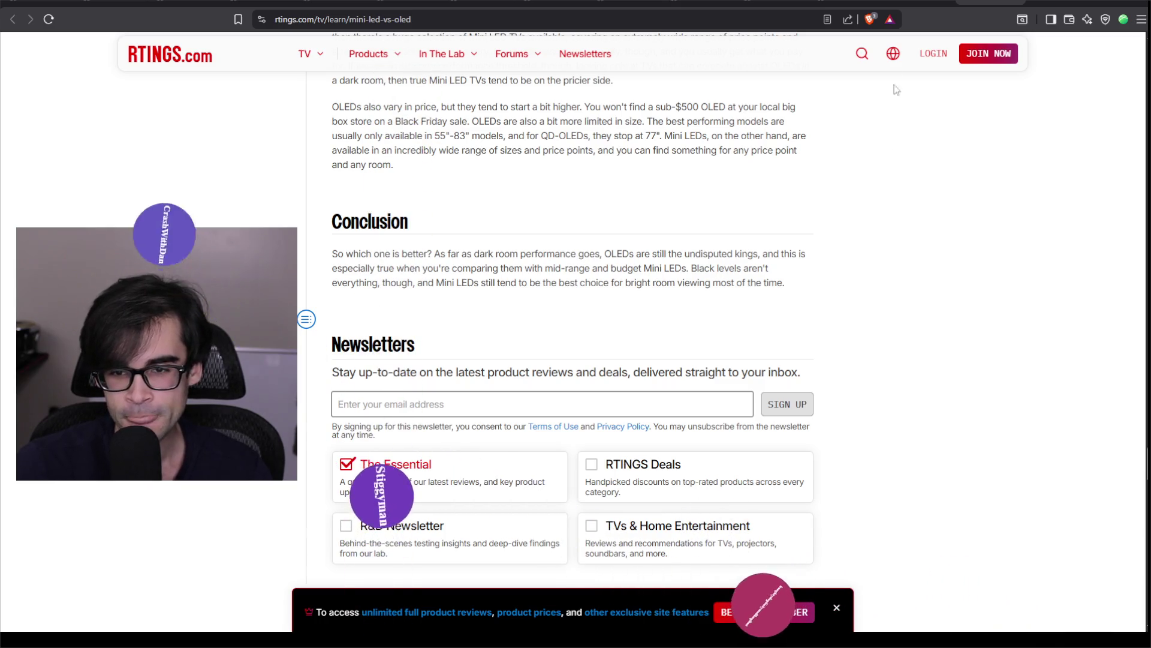
left_click(1015, 2)
- Expand the full 'mini led vs oled' AI answer and highlight key lines while reading
scroll(576, 276, "up", 3)
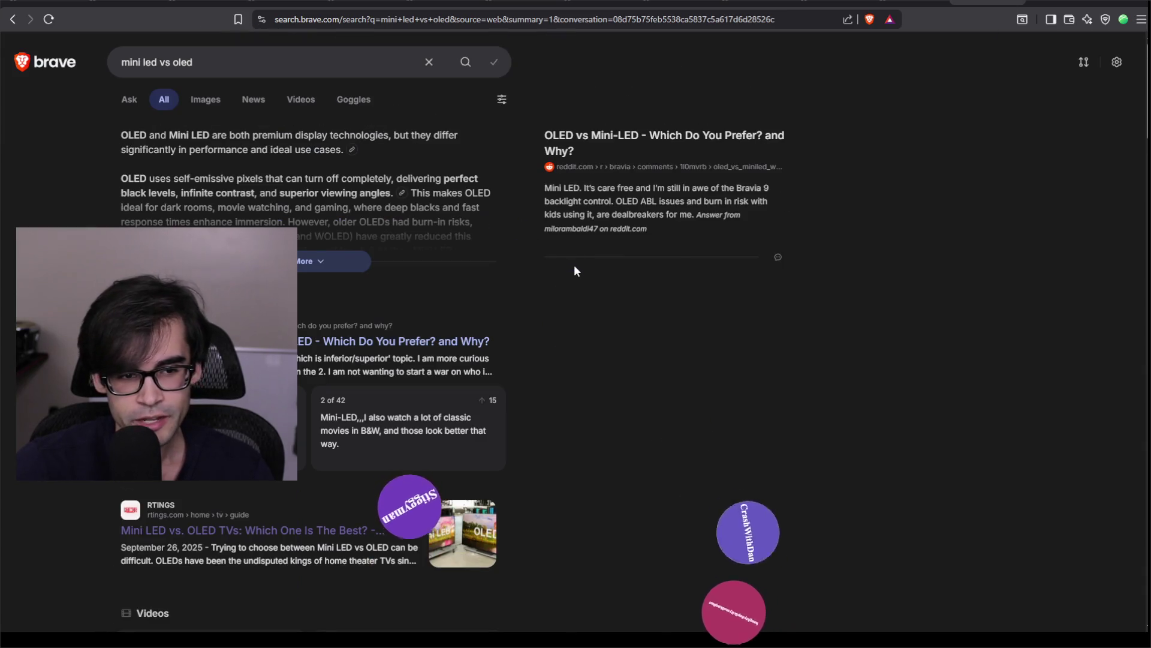
left_click(453, 264)
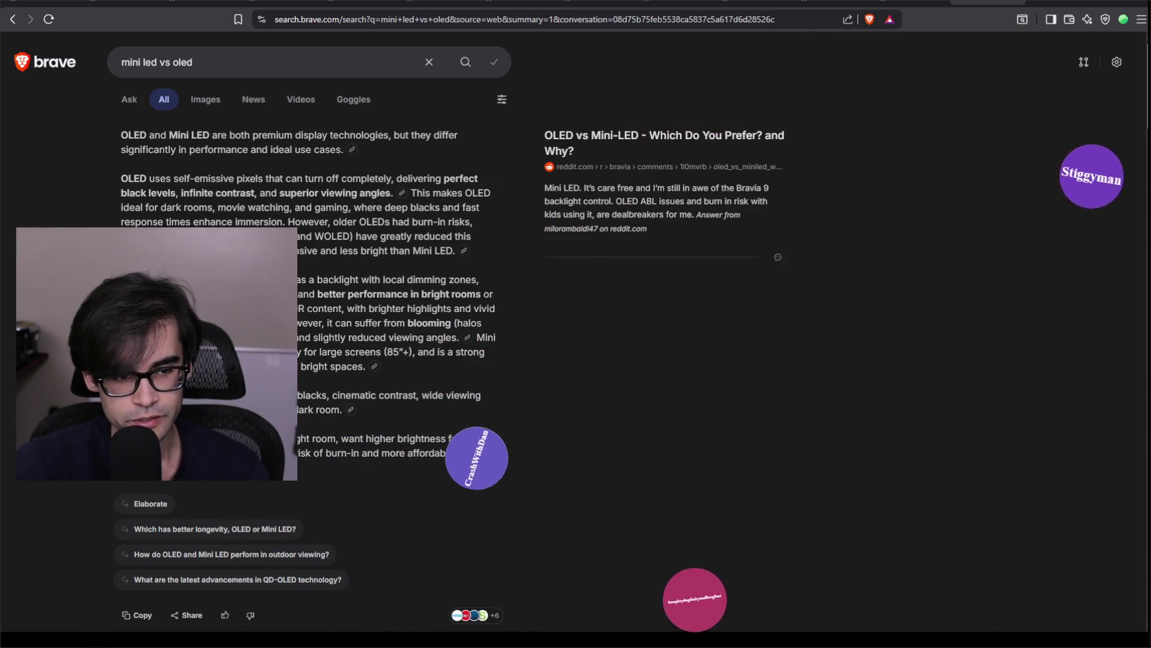
left_click_drag(123, 279, 407, 369)
left_click(360, 275)
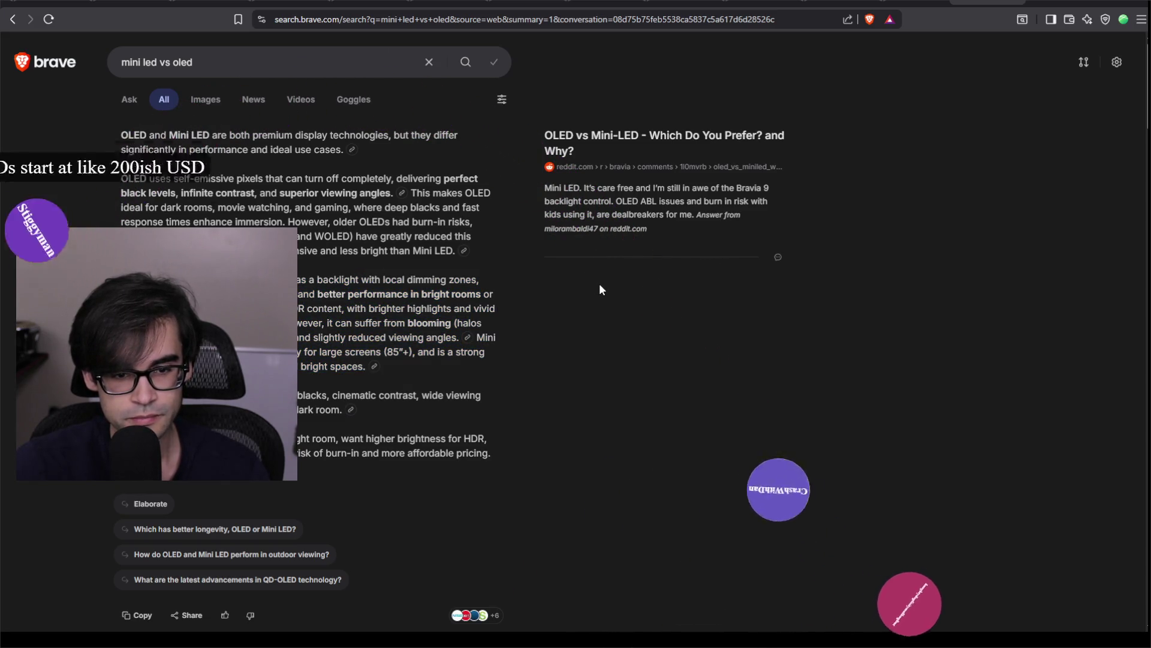
double_click(486, 336)
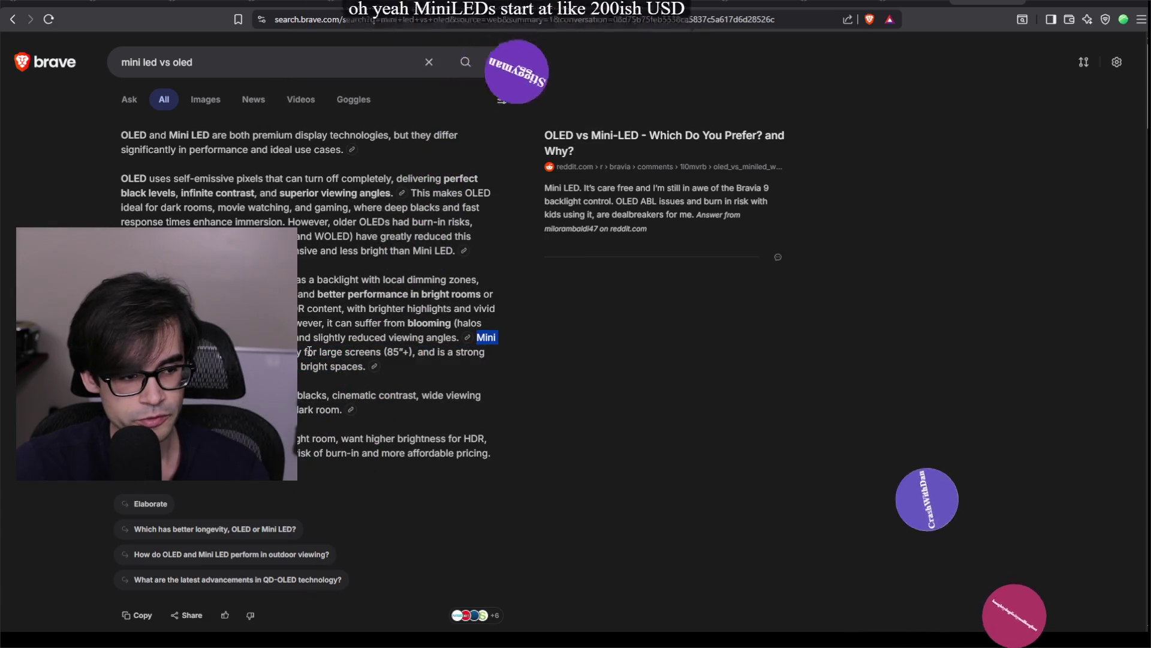
left_click(715, 384)
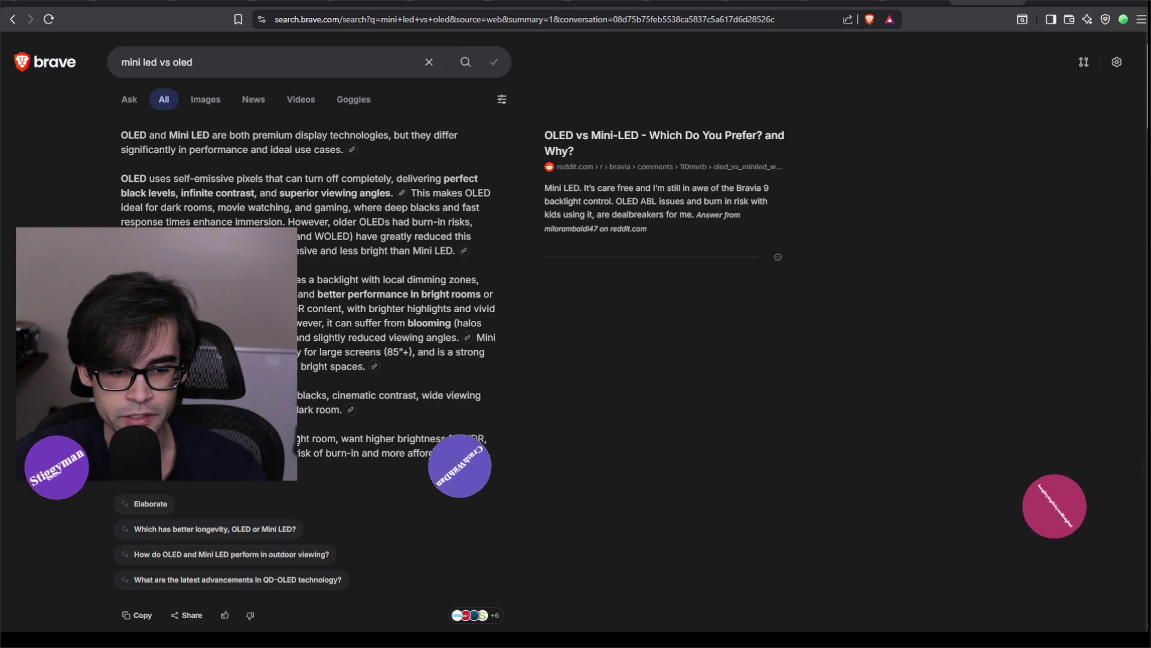
left_click_drag(298, 441, 497, 449)
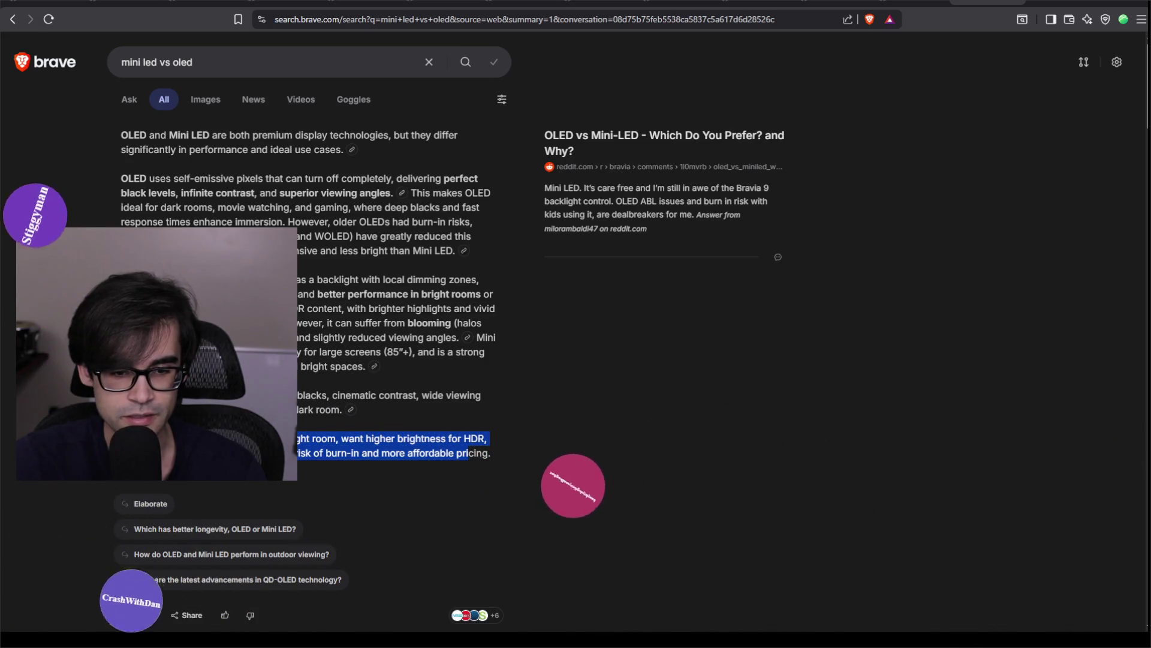
left_click(634, 463)
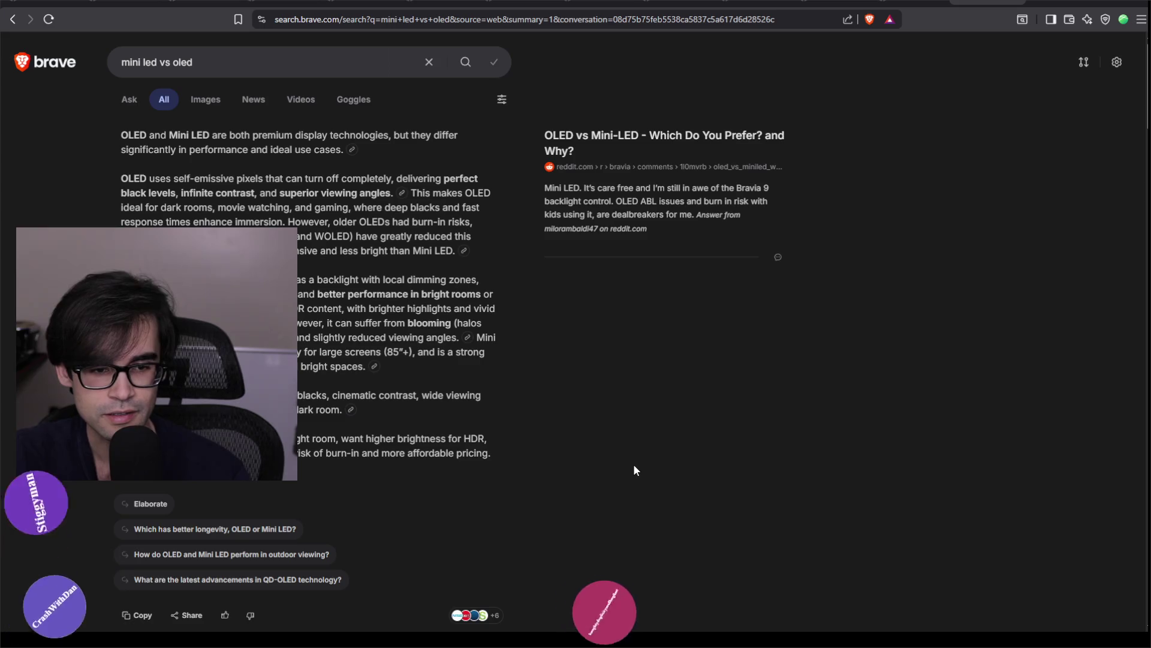
- Scroll through the remaining results, then return to the running Unreal Editor session
scroll(602, 420, "down", 9)
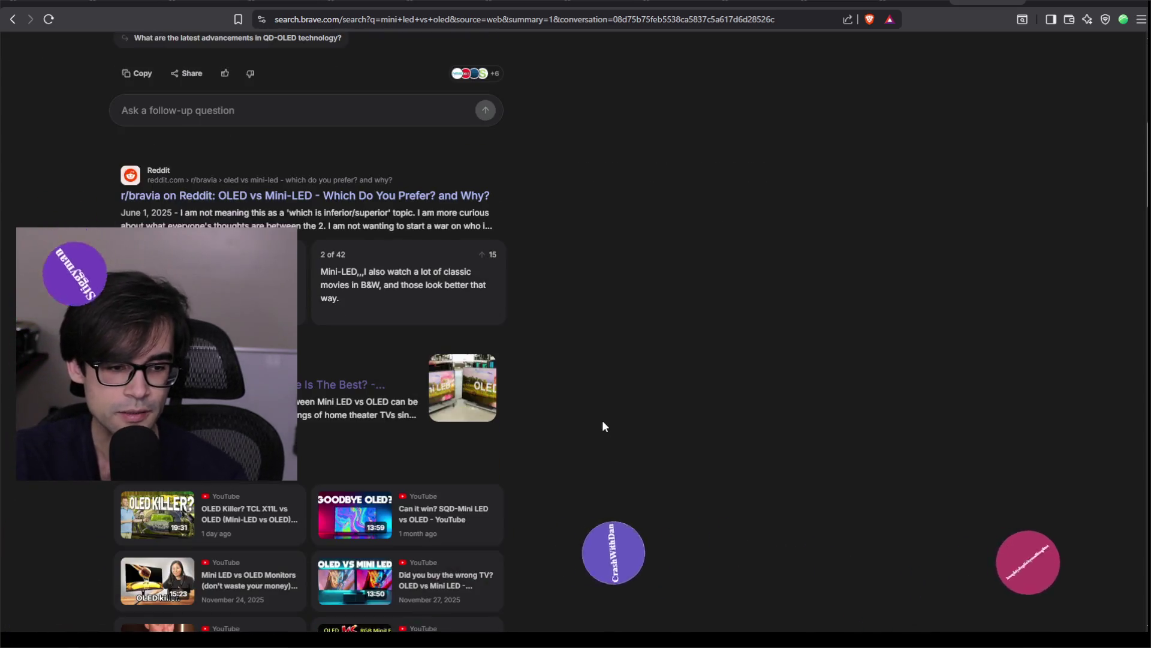
scroll(628, 413, "down", 15)
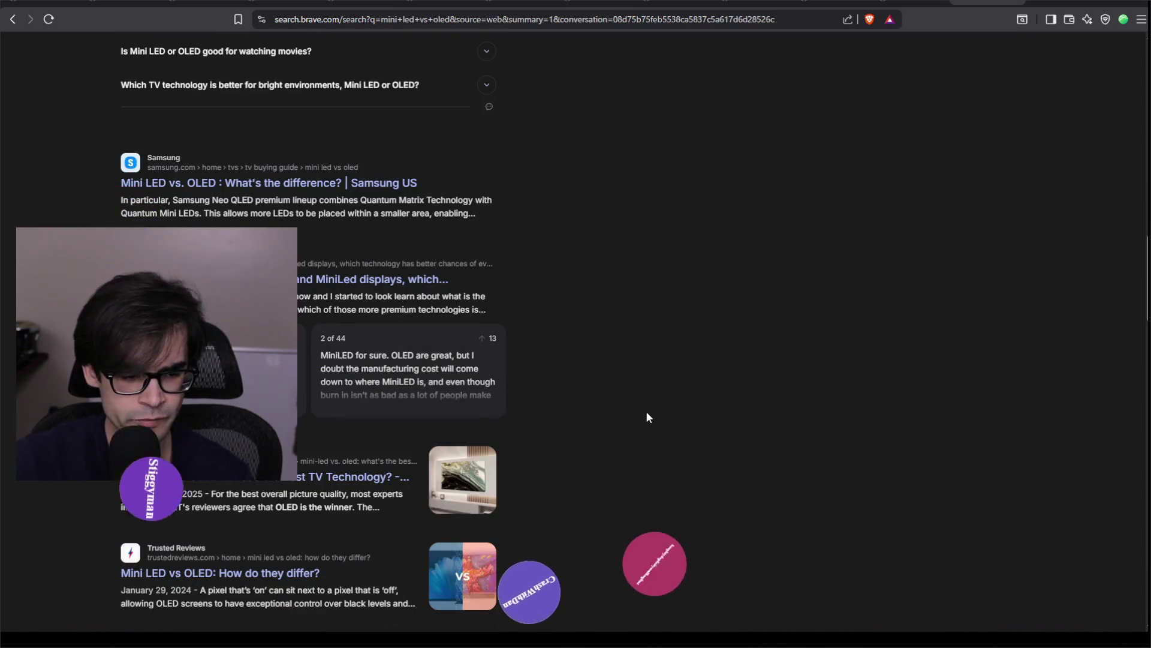
left_click(1018, 2)
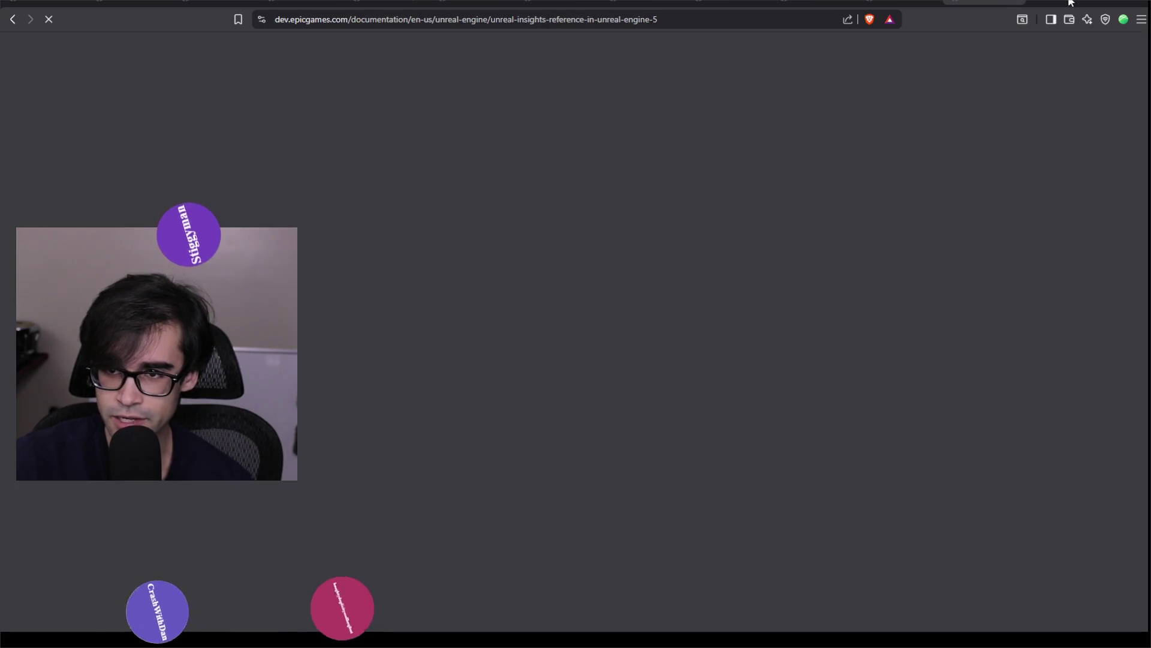
key("alt+Tab")
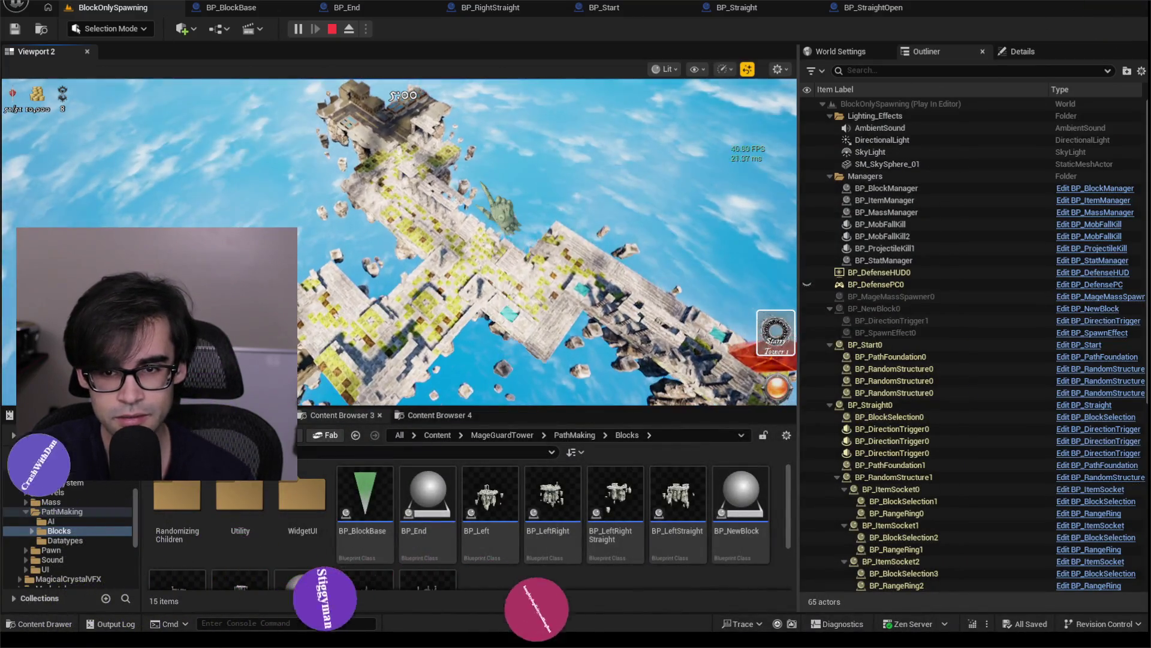
mouse_move(790, 427)
left_mouse_down()
mouse_move(548, 246)
mouse_move(791, 408)
mouse_move(795, 427)
left_mouse_up()
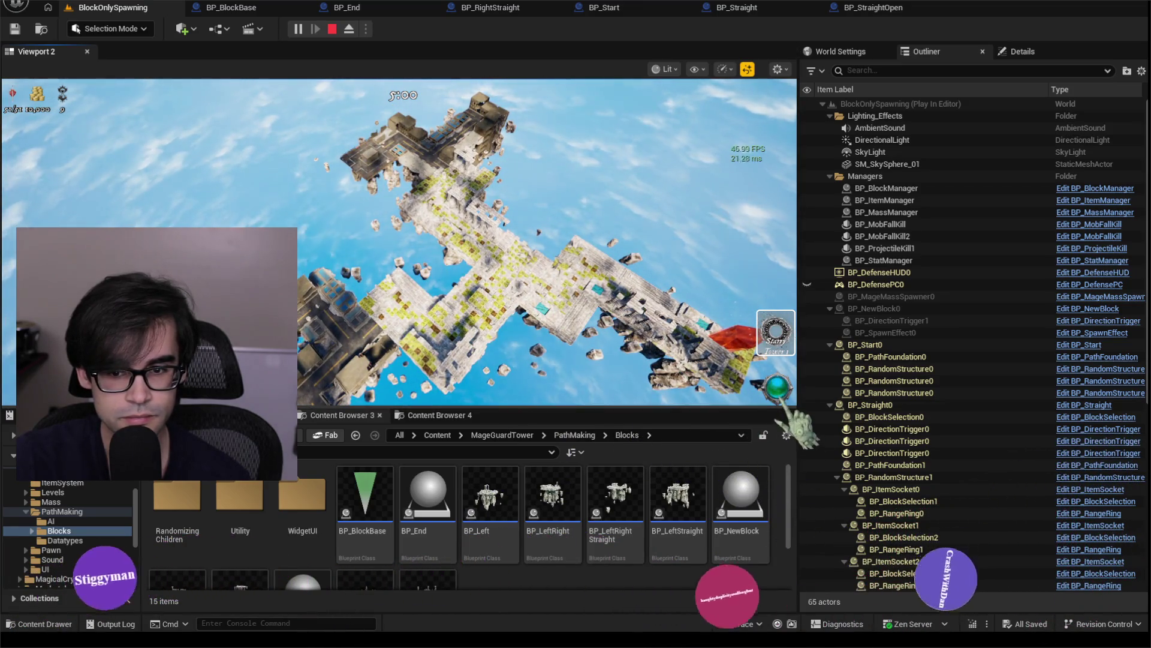
mouse_move(579, 285)
left_mouse_down()
mouse_move(720, 360)
mouse_move(791, 427)
left_mouse_up()
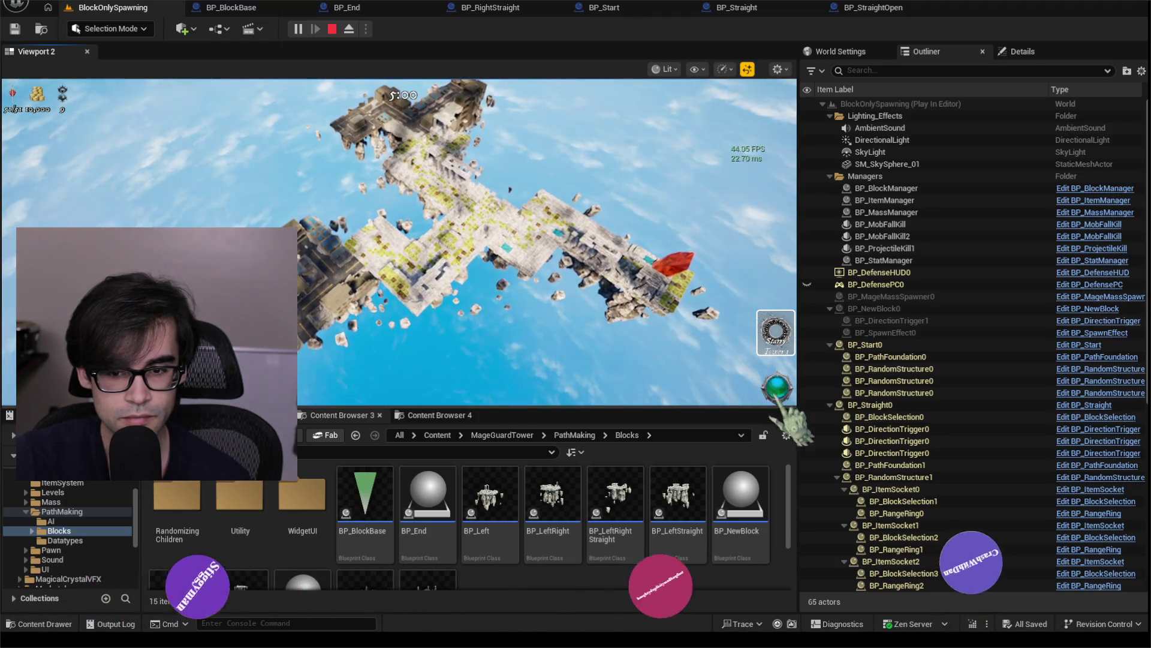
left_click_drag(720, 360, 623, 276)
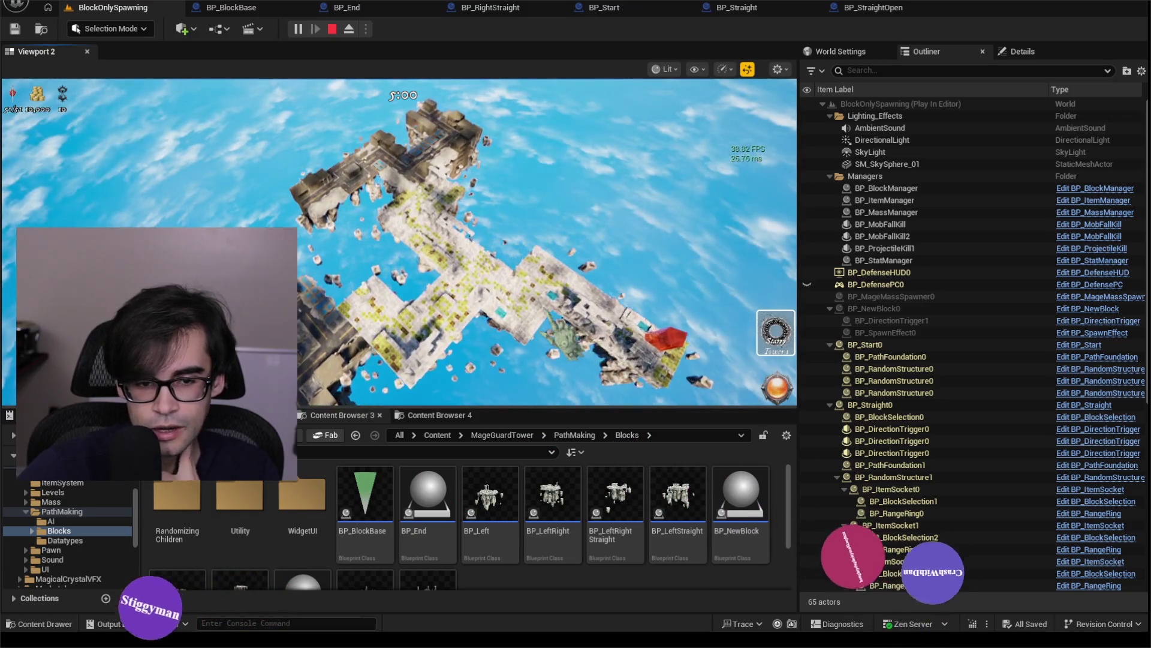
scroll(399, 242, "up", 5)
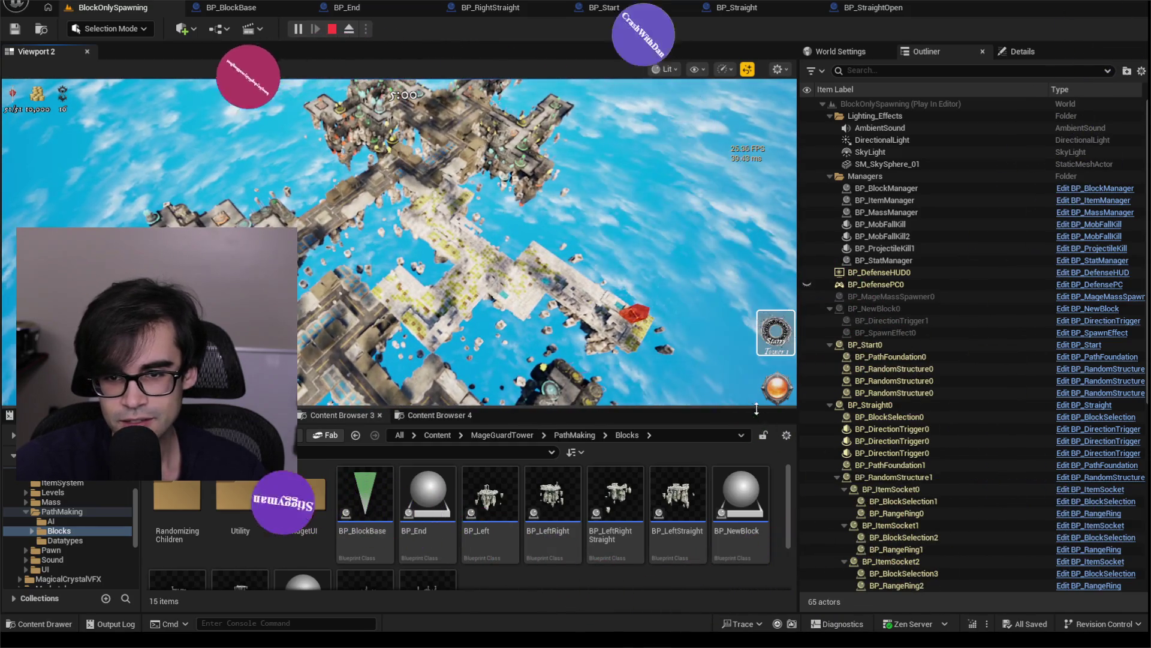
scroll(726, 378, "down", 3)
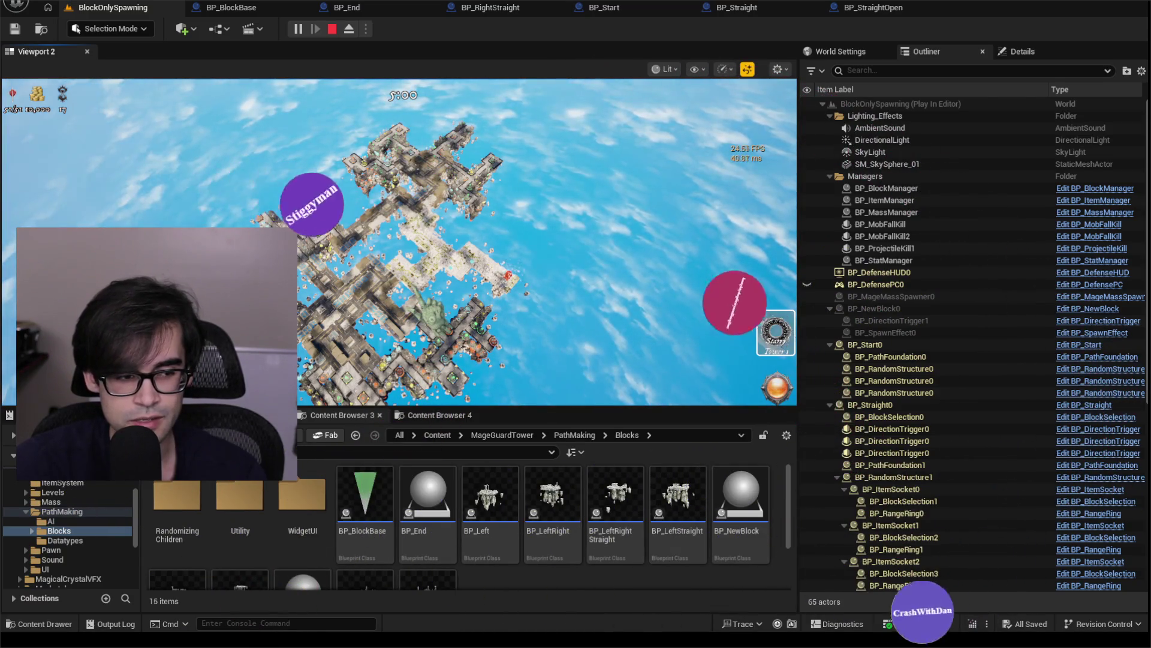
scroll(460, 266, "down", 3)
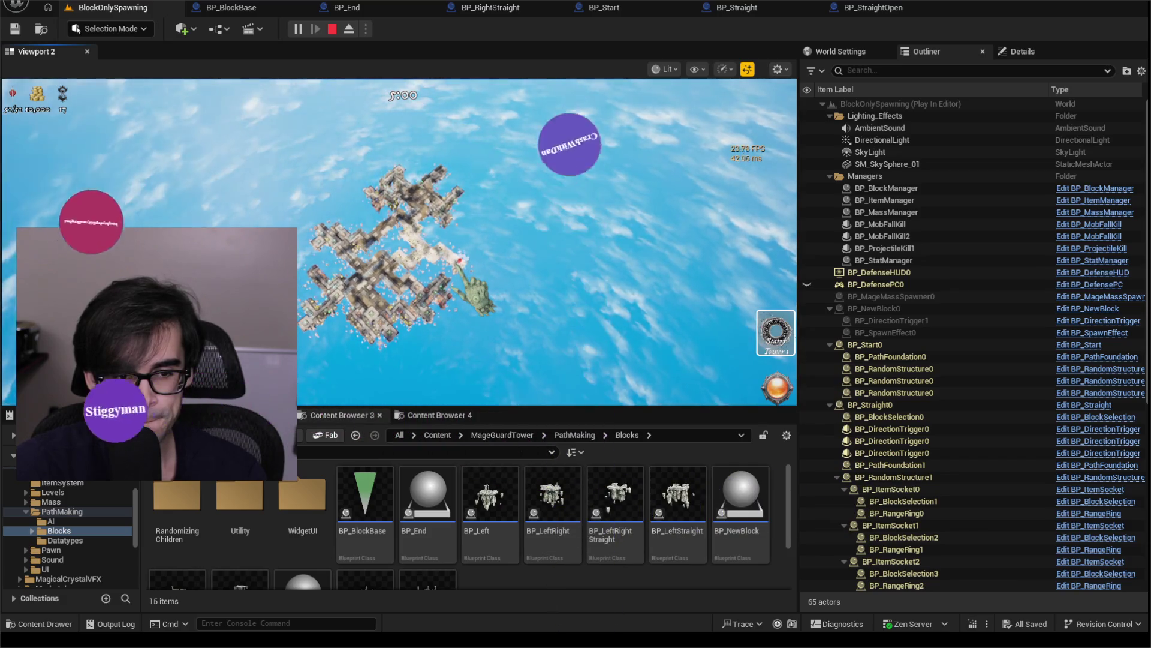
scroll(465, 282, "up", 2)
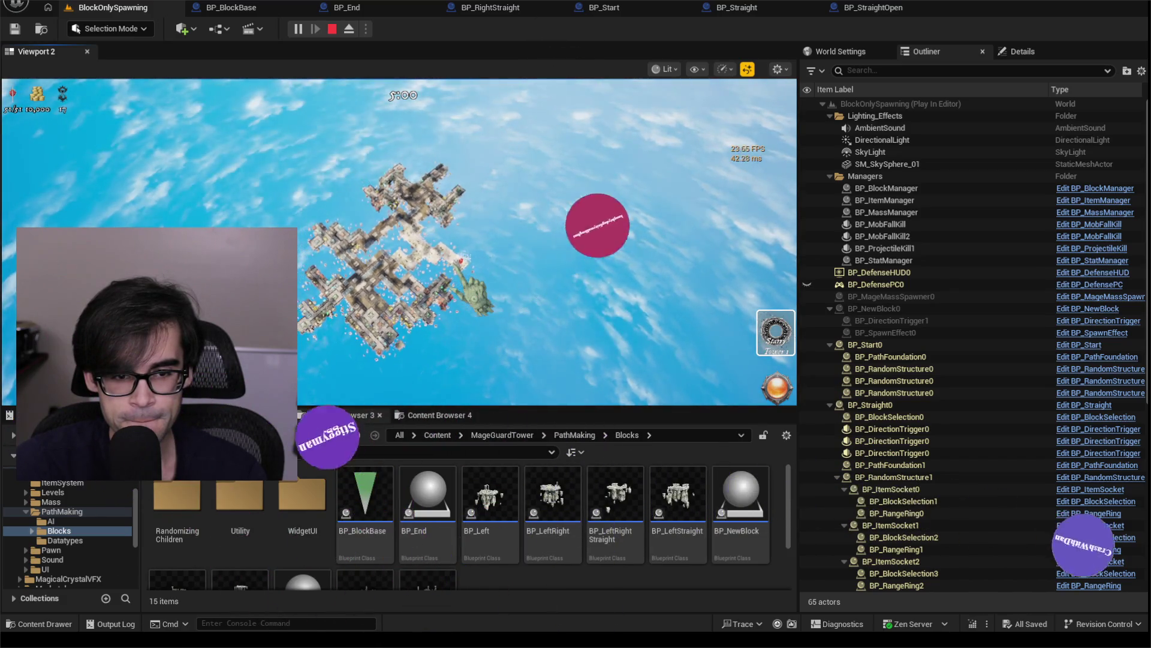
scroll(471, 285, "up", 4)
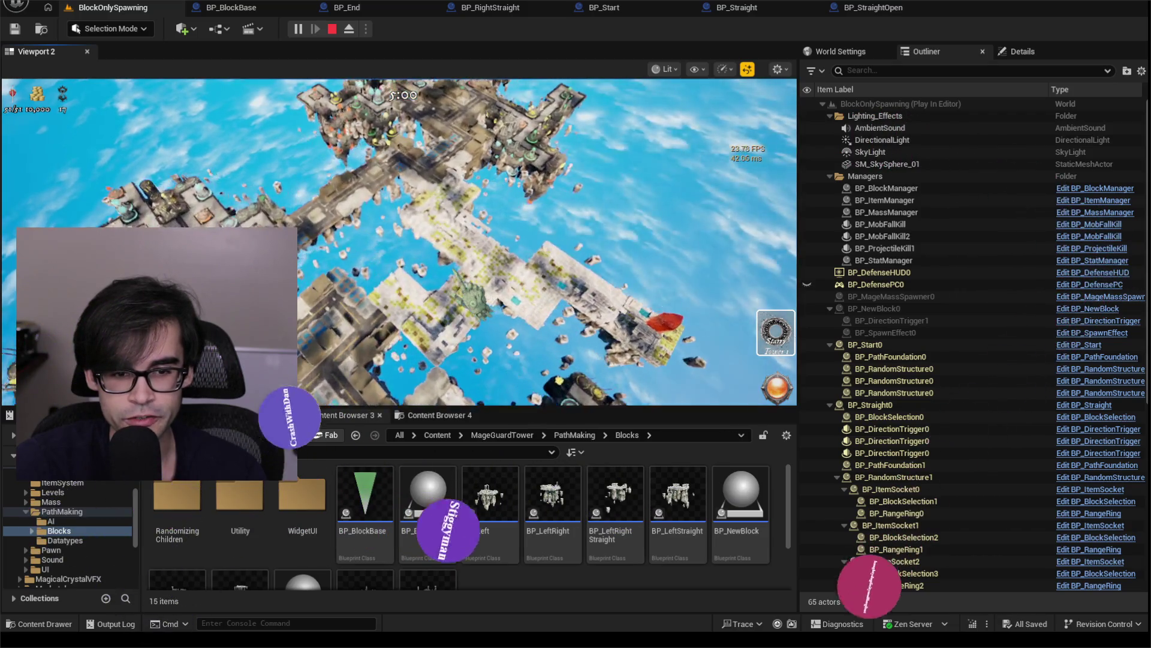
scroll(471, 285, "down", 5)
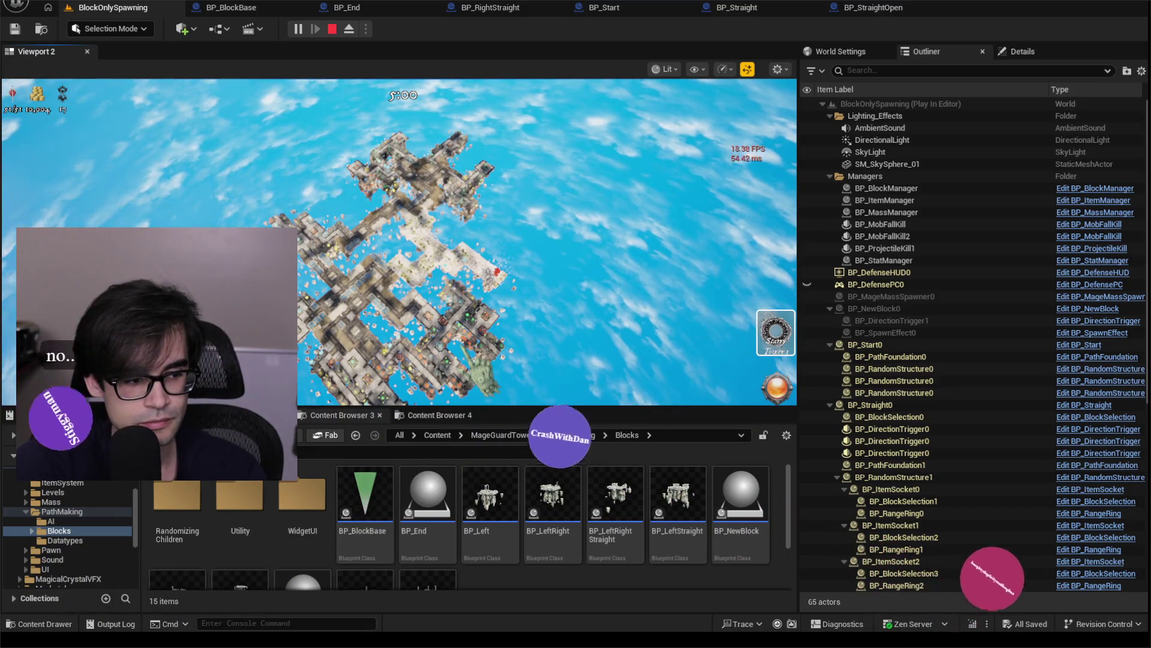
scroll(471, 285, "up", 4)
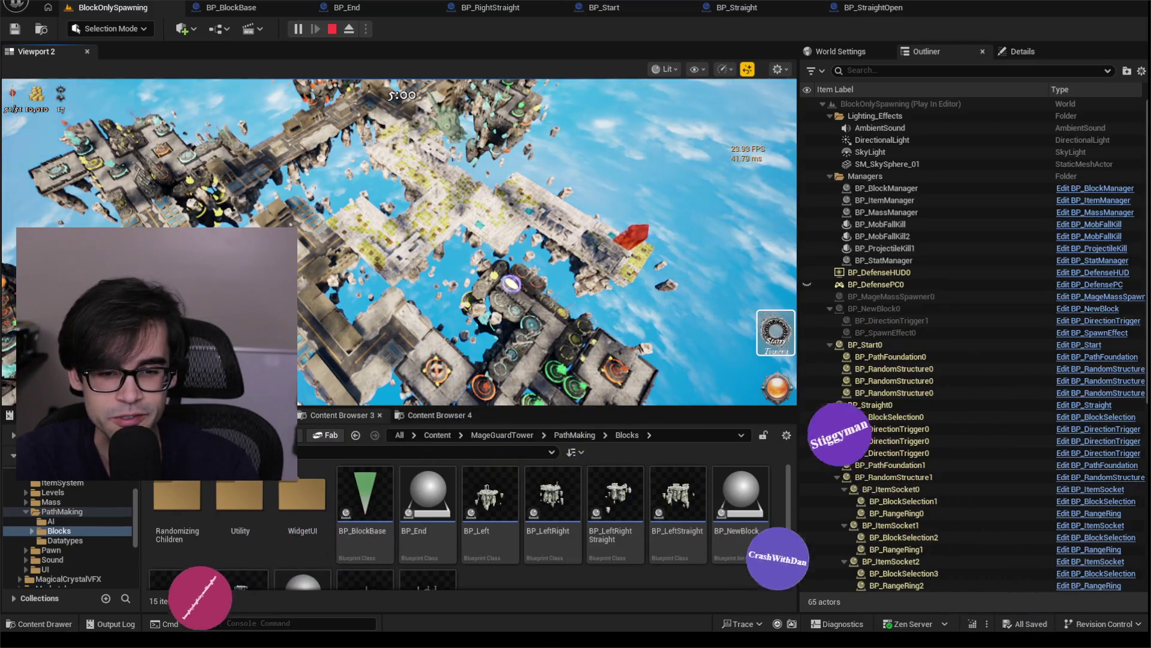
scroll(399, 240, "up", 5)
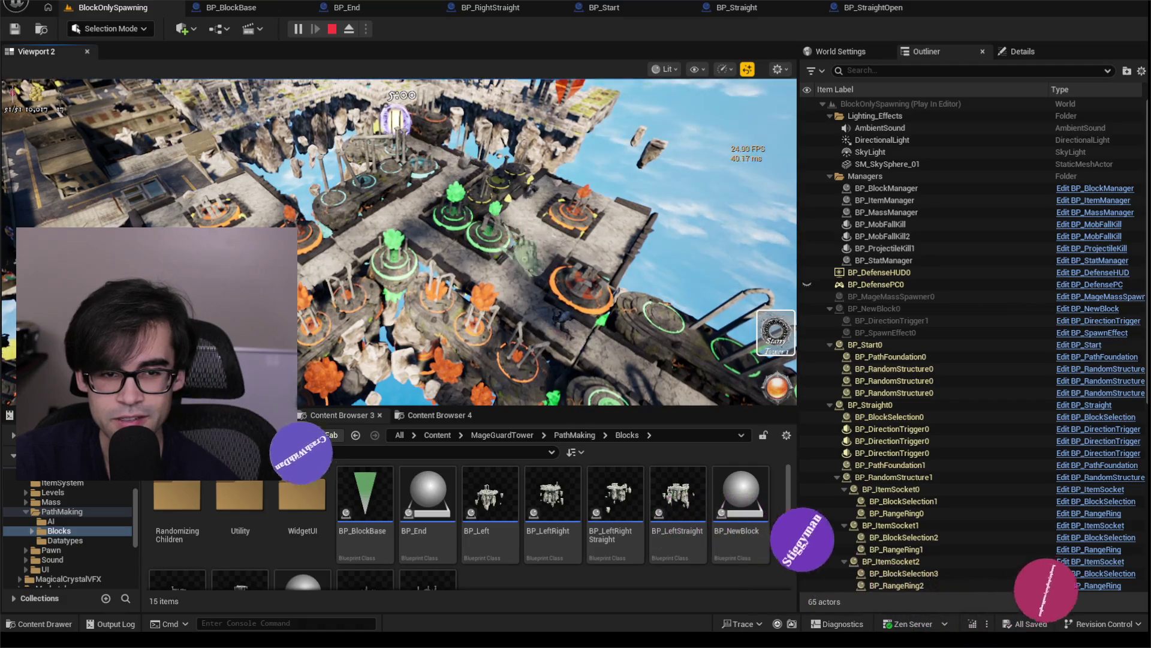
scroll(399, 240, "down", 5)
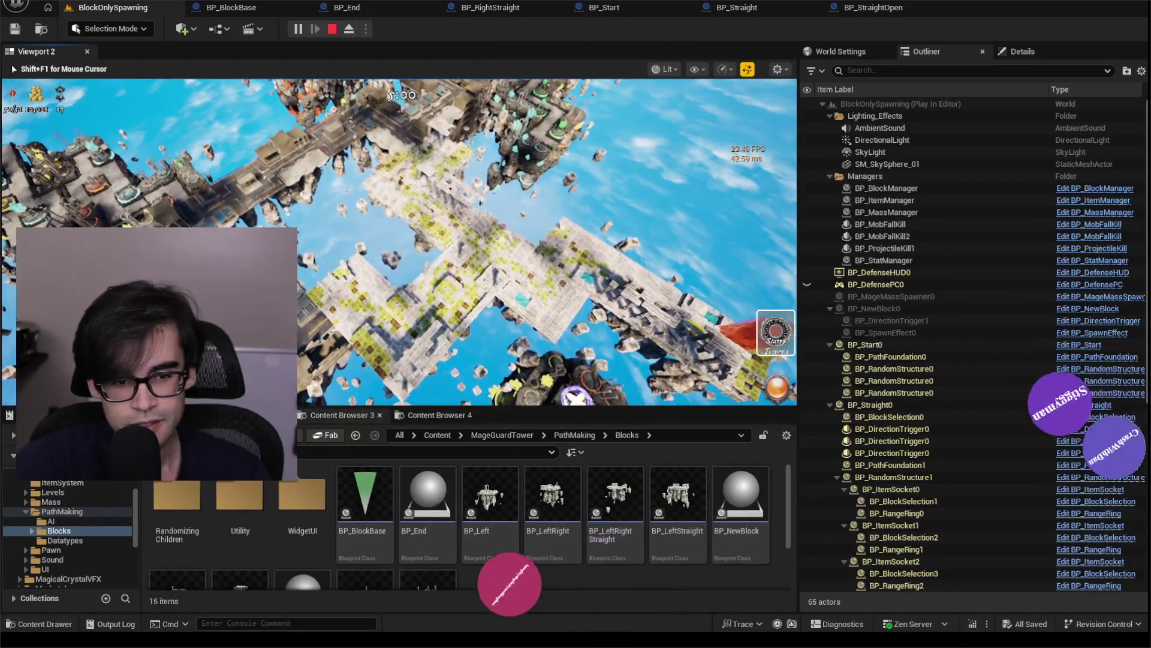
- Stop the play session and return to editing BlockOnlySpawning with its 11 actors
key("Escape")
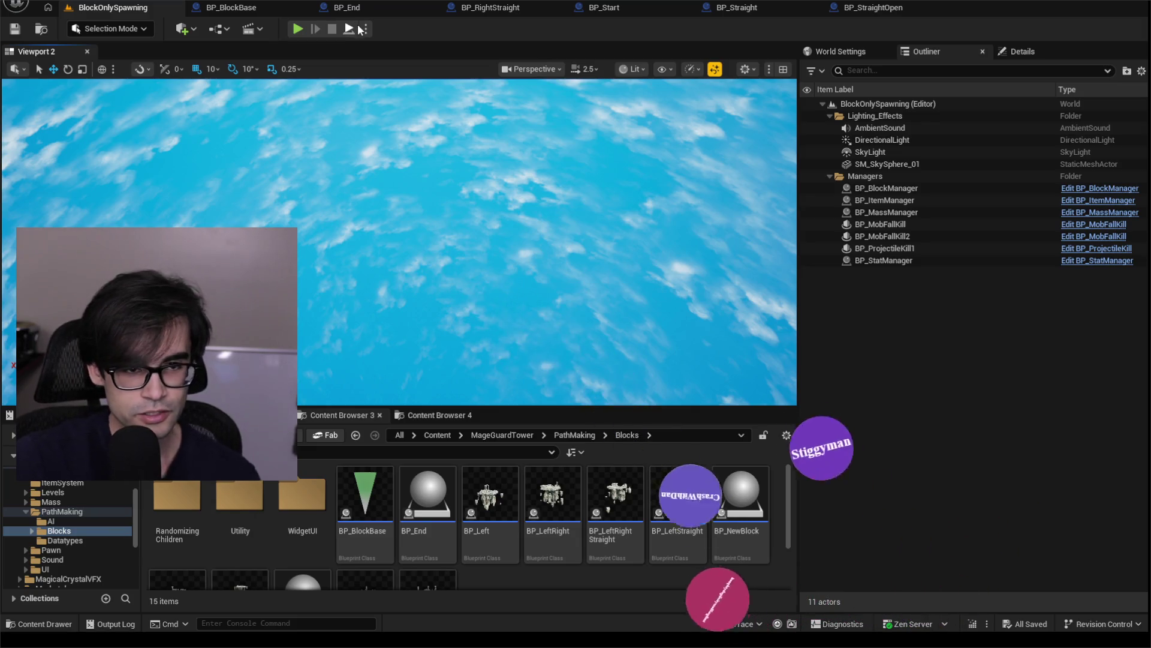
- Flip past the BP_End and BP_RightStraight tabs to BP_BlockBase and zoom out its event graph
left_click(342, 8)
left_click(459, 7)
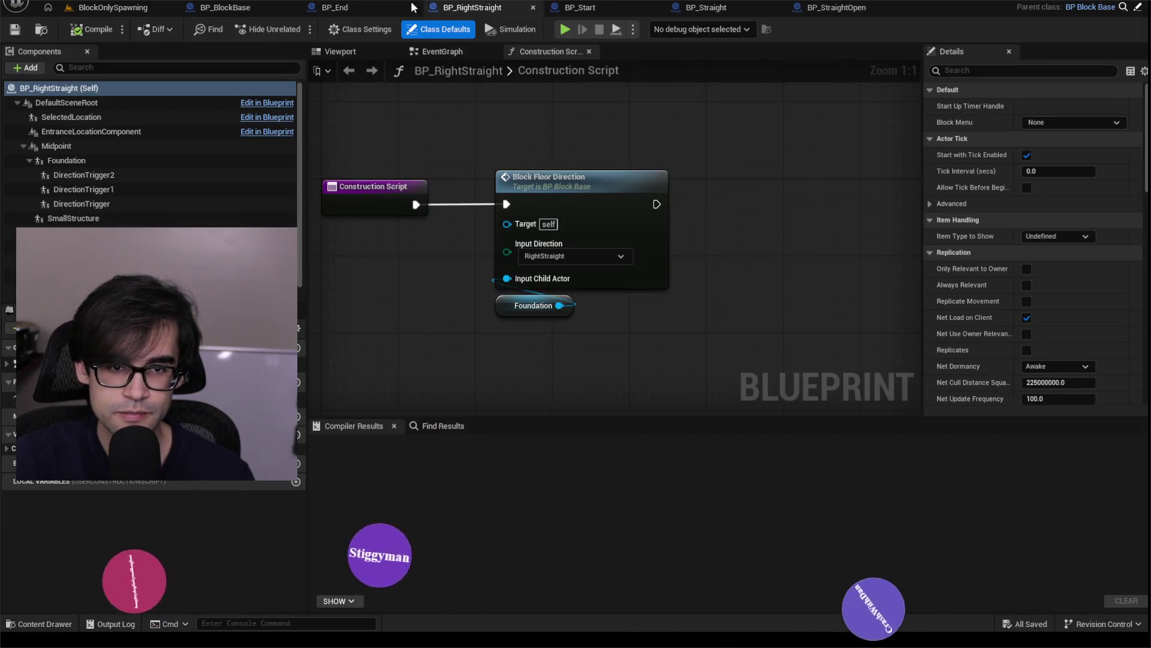
left_click(365, 3)
left_click(252, 7)
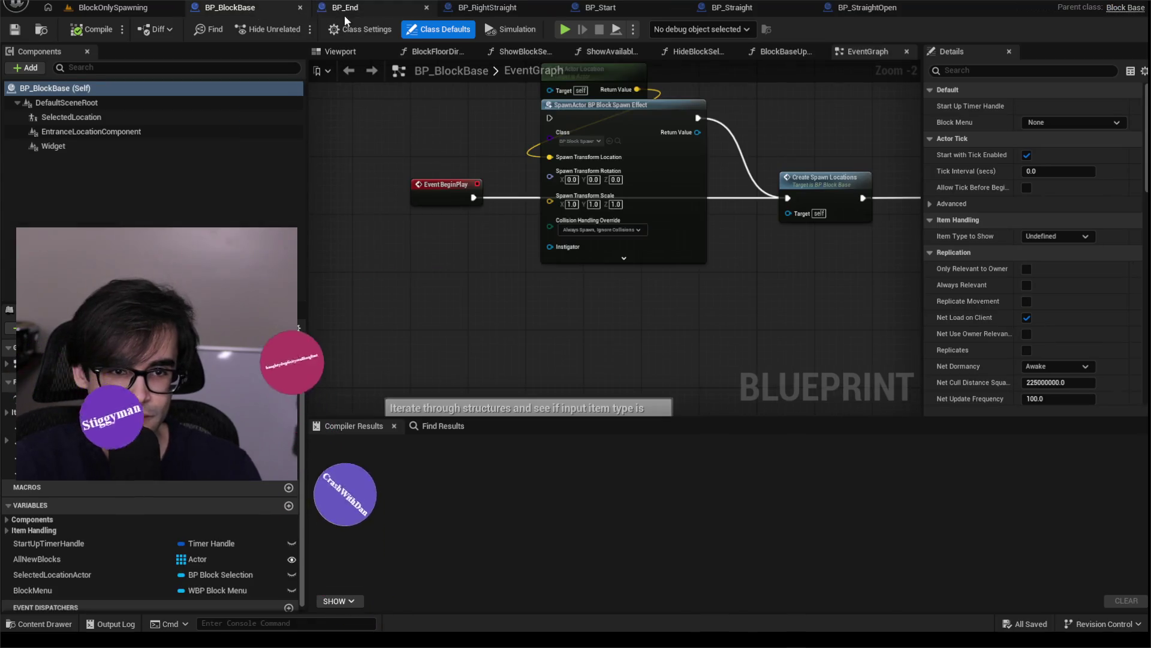
scroll(474, 180, "down", 1)
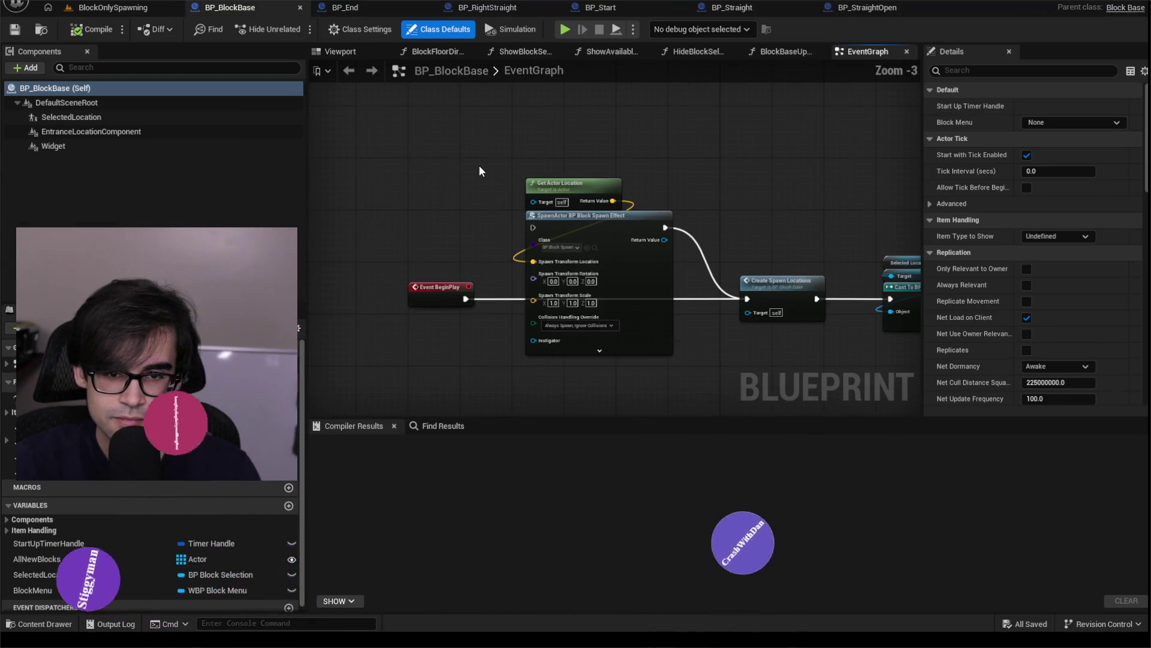
scroll(478, 159, "down", 2)
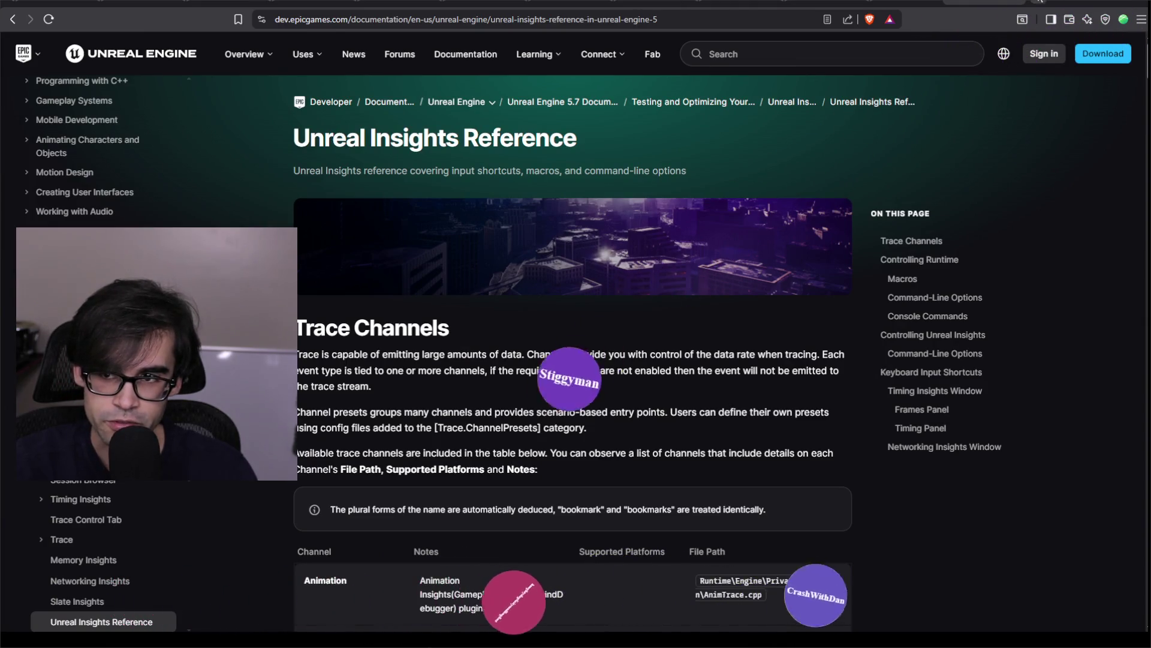
- Search 'VLAN' in a new browser tab and scroll through the Wikipedia result
left_click(1041, 2)
type("vLAN")
key("Return")
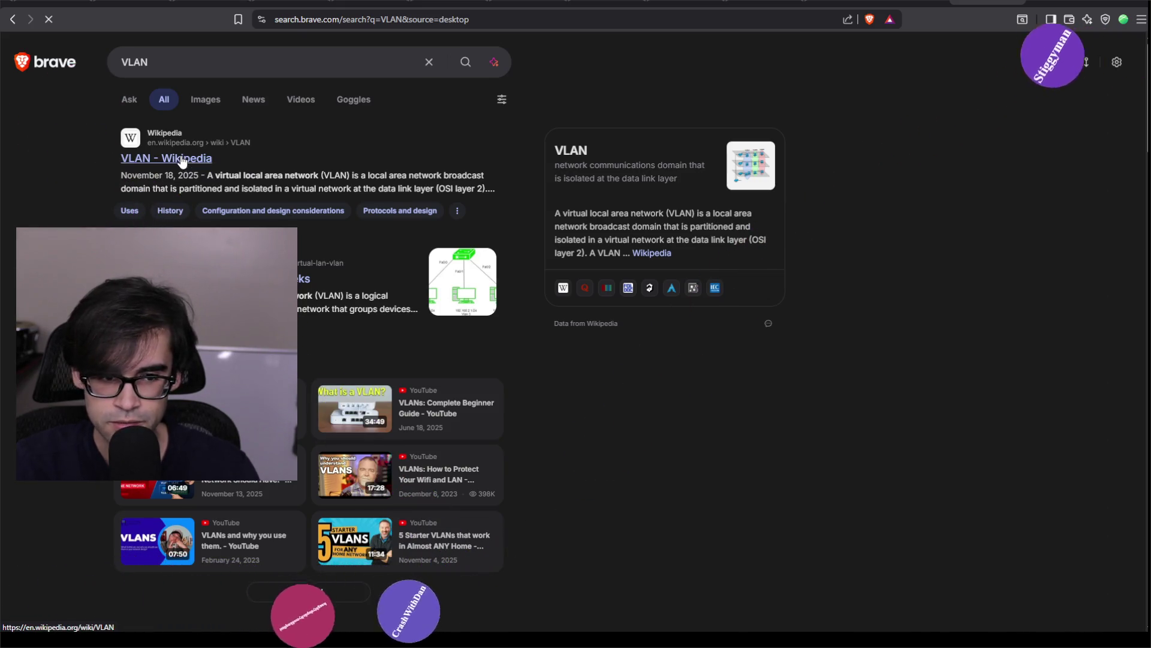
scroll(520, 292, "down", 10)
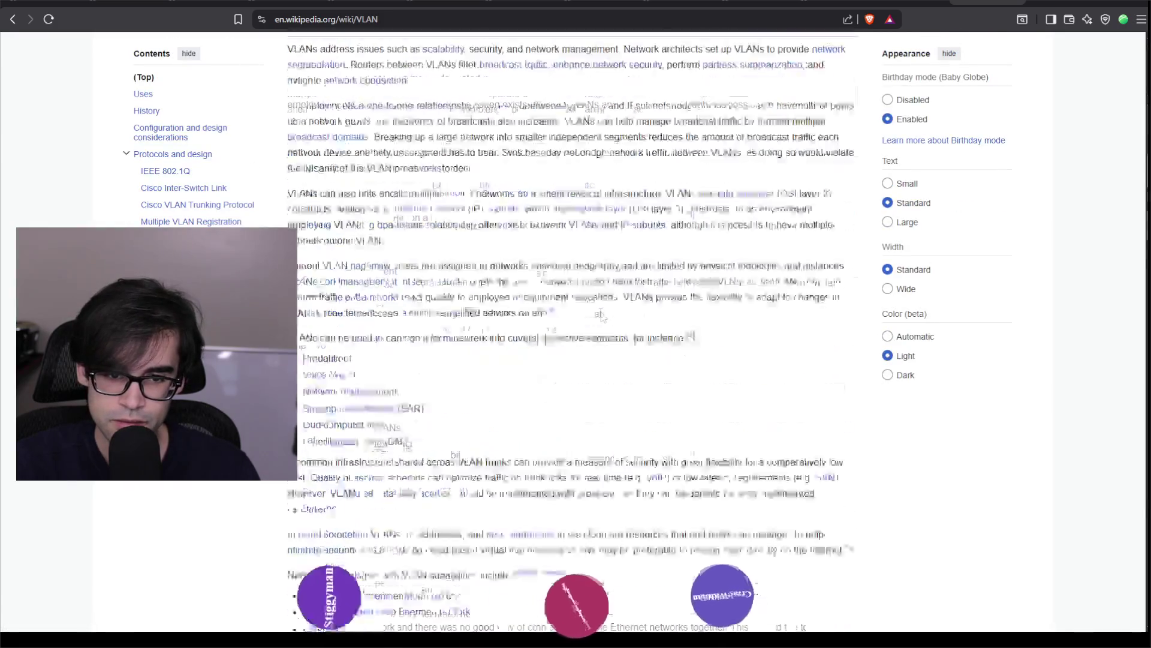
scroll(600, 313, "up", 10)
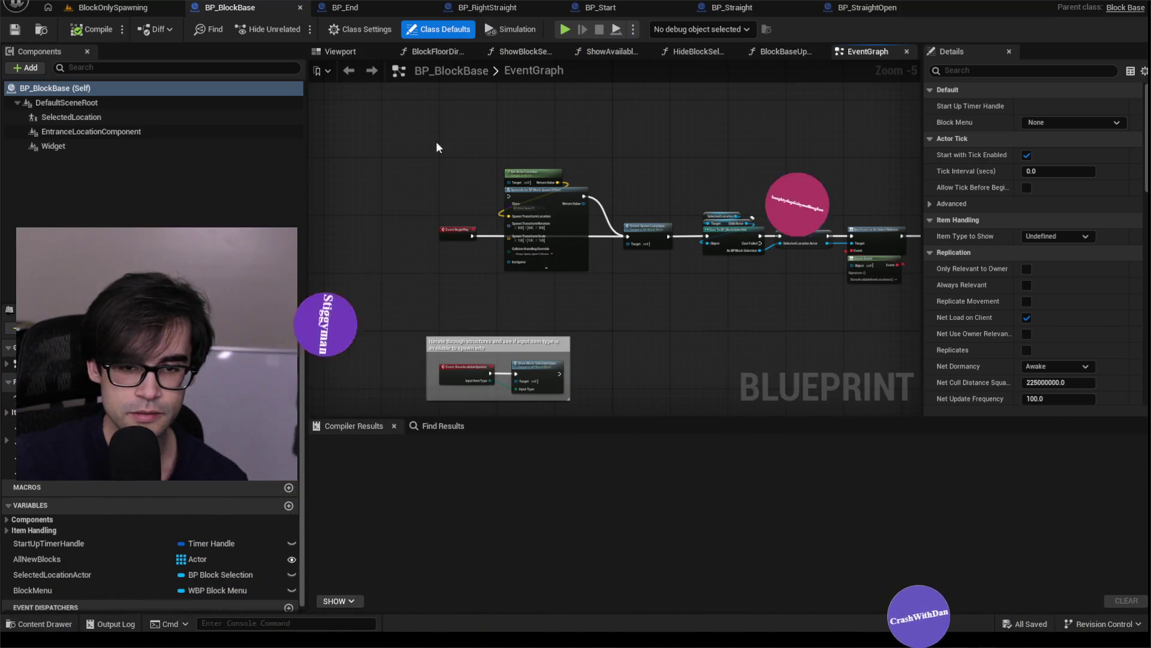
- Centre the BeginPlay spawn nodes in BP_BlockBase, then compile and save it
mouse_move(497, 123)
left_mouse_down()
mouse_move(588, 299)
mouse_move(594, 287)
left_mouse_up()
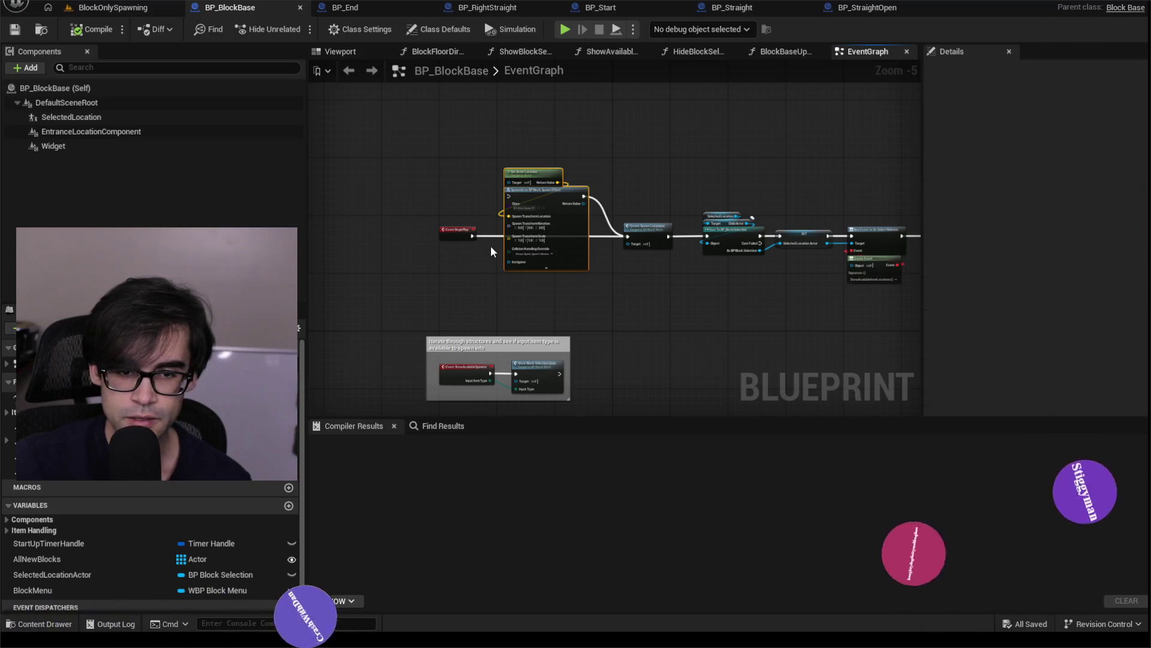
scroll(486, 245, "up", 3)
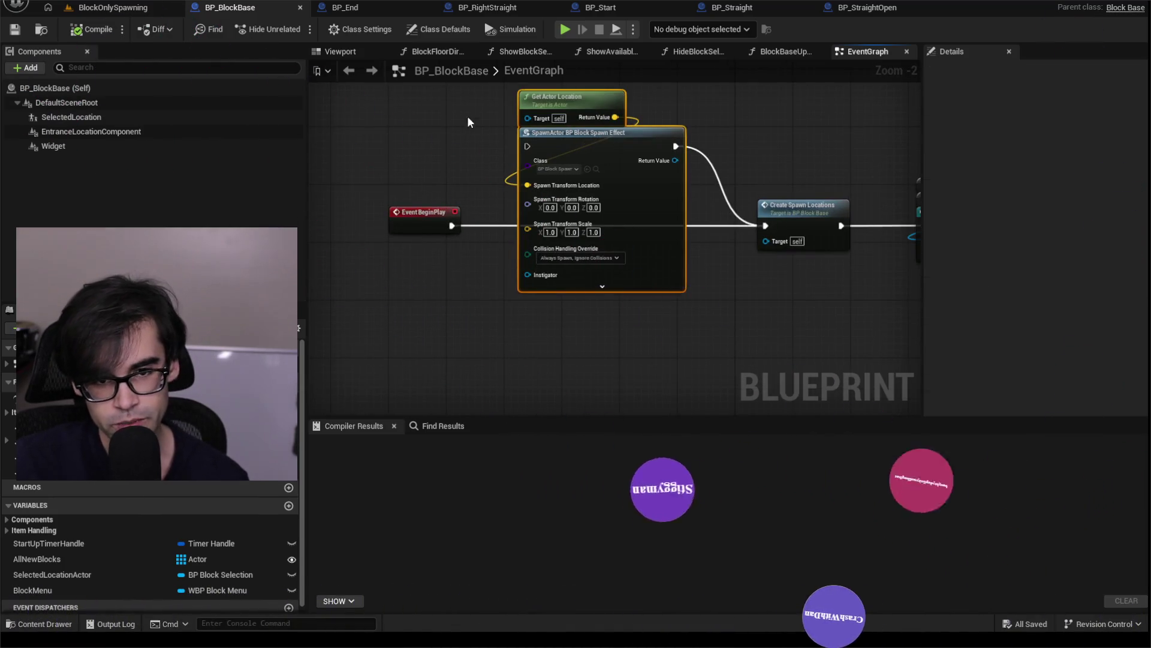
left_click_drag(467, 117, 484, 229)
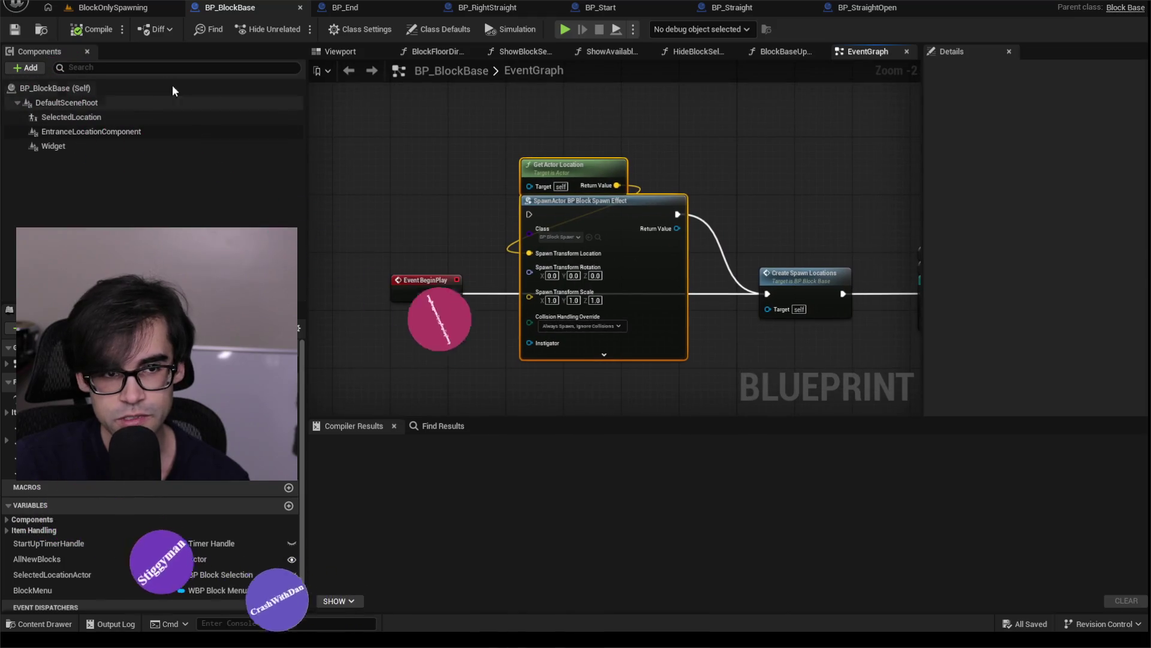
left_click(84, 29)
left_click(15, 29)
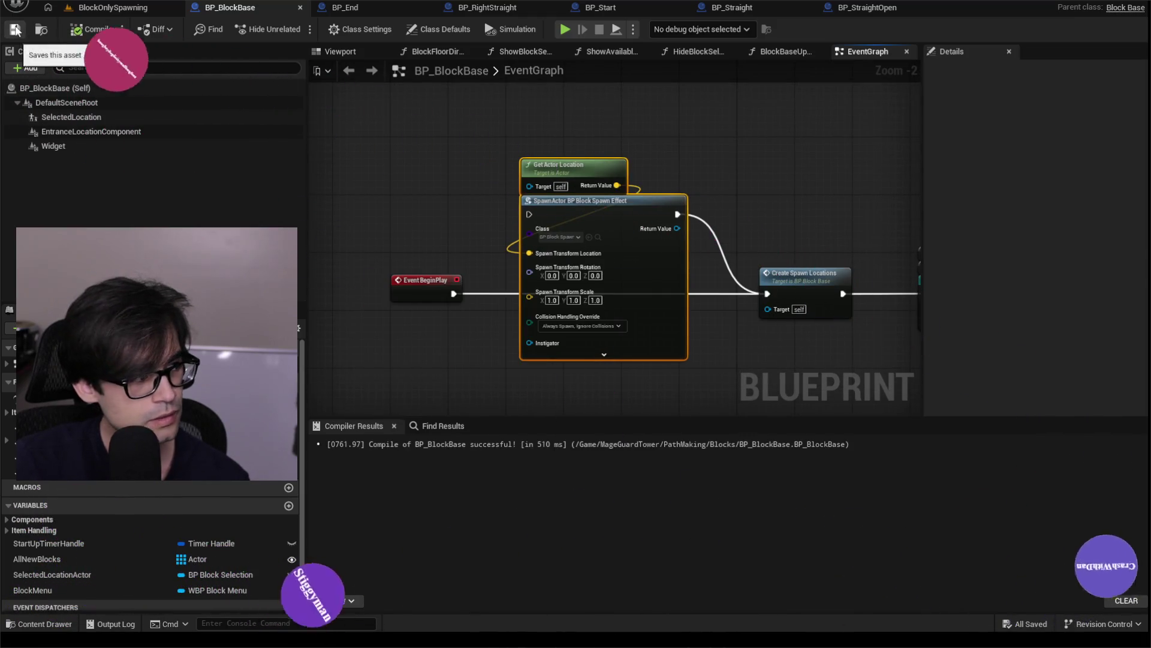
- Look through the BP_RightStraight, BP_Start, BP_Straight, BP_StraightOpen and BP_End Blueprints, ending on the BlockOnlySpawning level
left_click(474, 8)
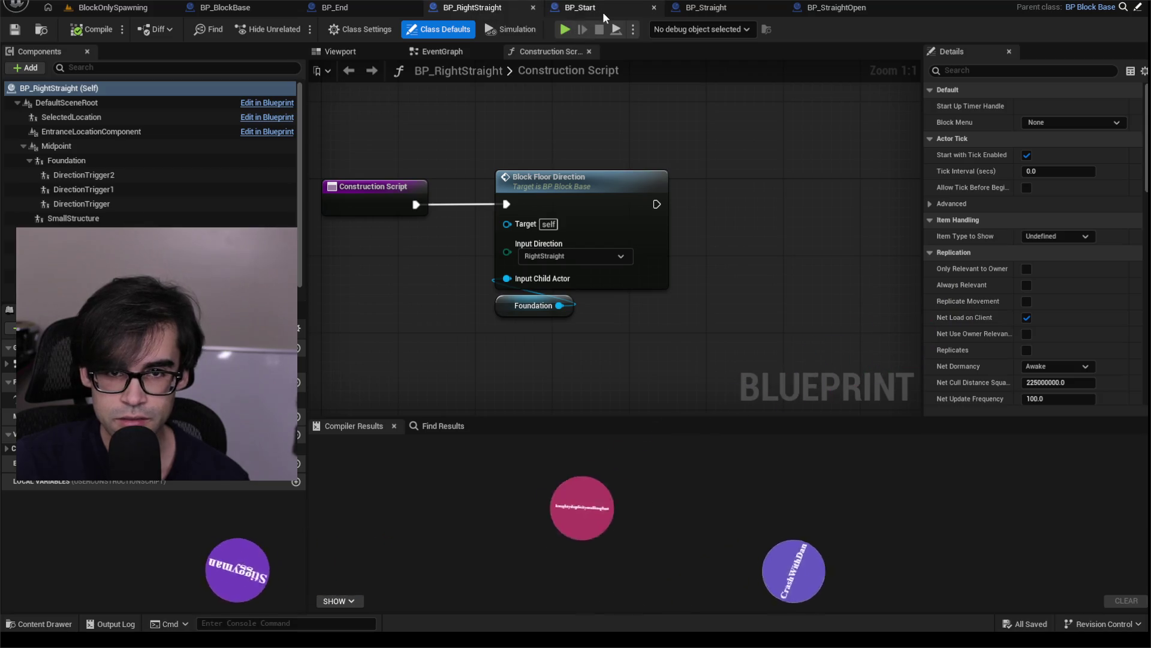
left_click(602, 12)
left_click(747, 6)
left_click(832, 7)
left_click(699, 12)
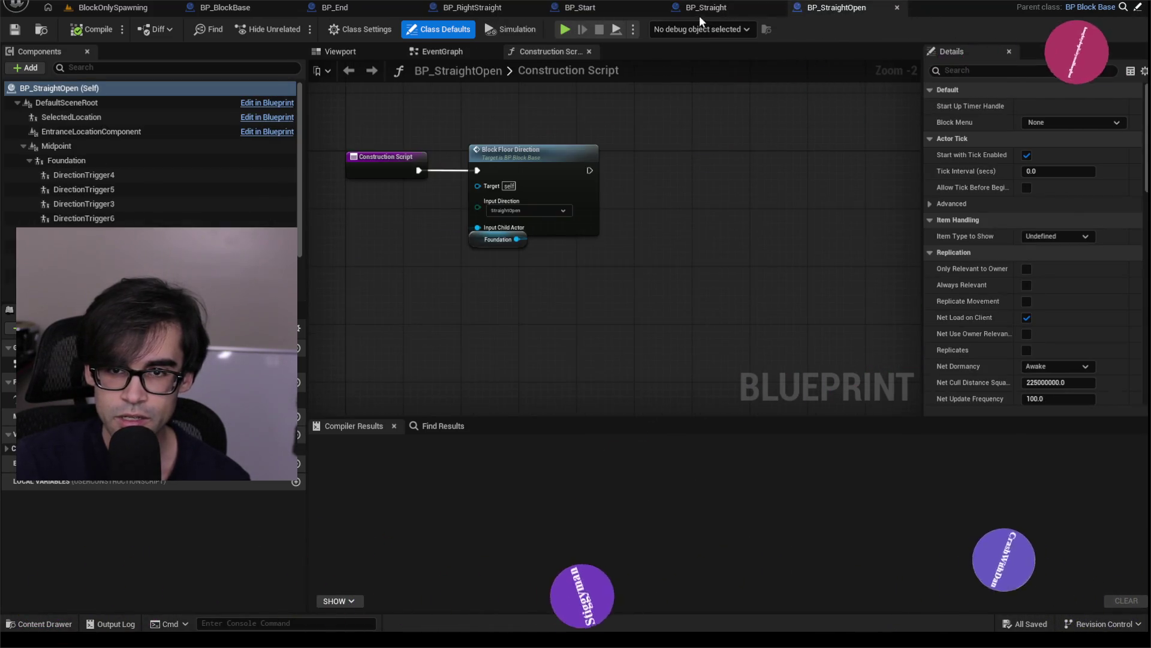
left_click(625, 4)
left_click(511, 8)
left_click(338, 11)
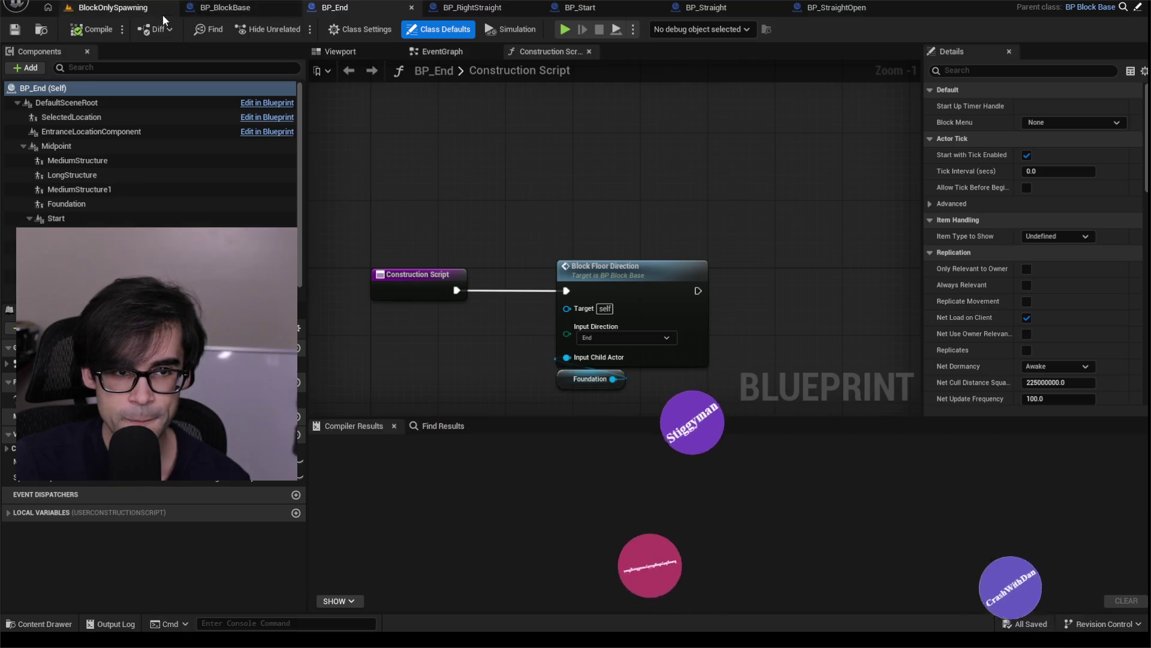
left_click(232, 12)
left_click(120, 11)
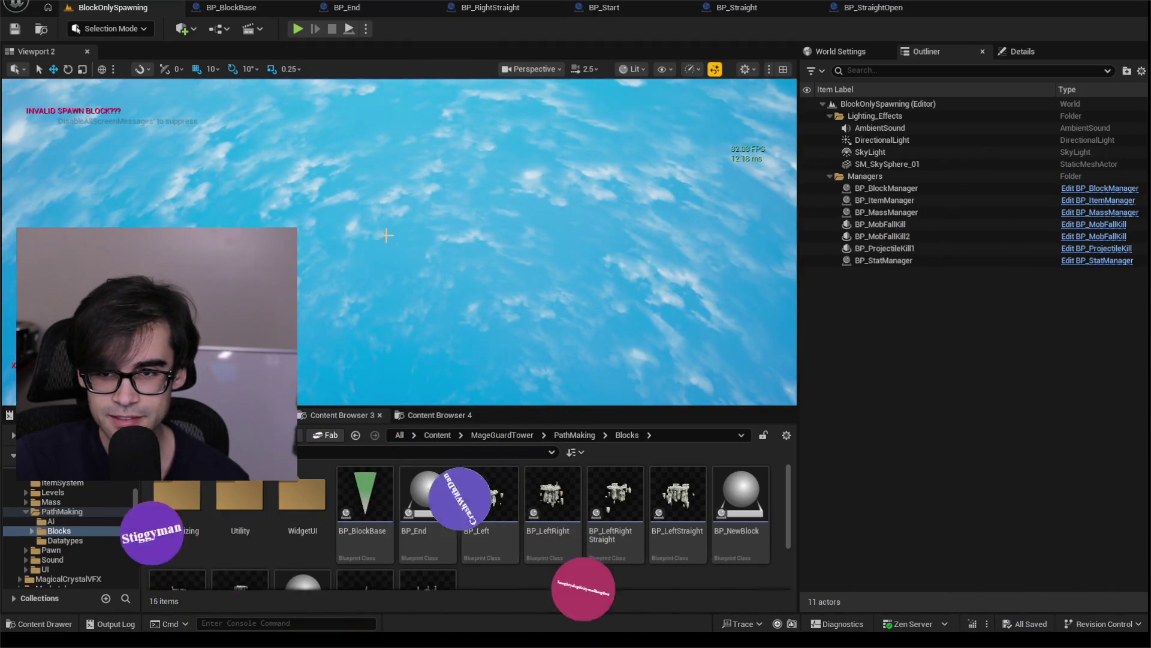
- Show the BP_StraightOpen Blueprint's construction script
left_click(861, 8)
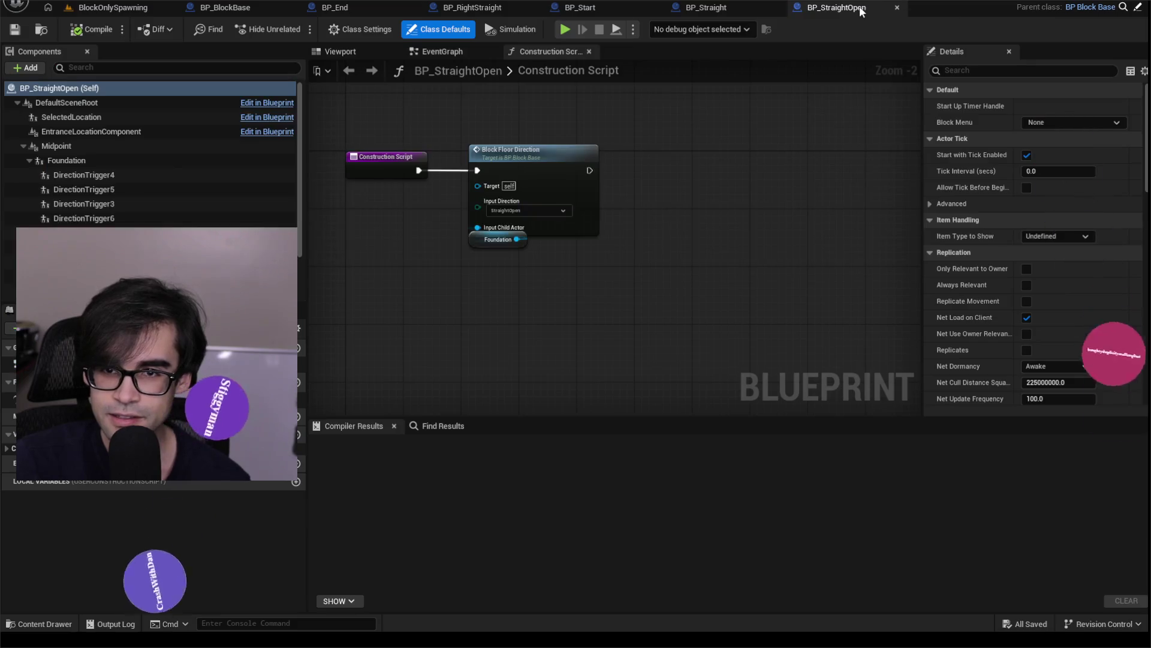
- Look through BP_Start, BP_RightStraight, BP_End, BP_Straight and BP_StraightOpen
left_click(603, 12)
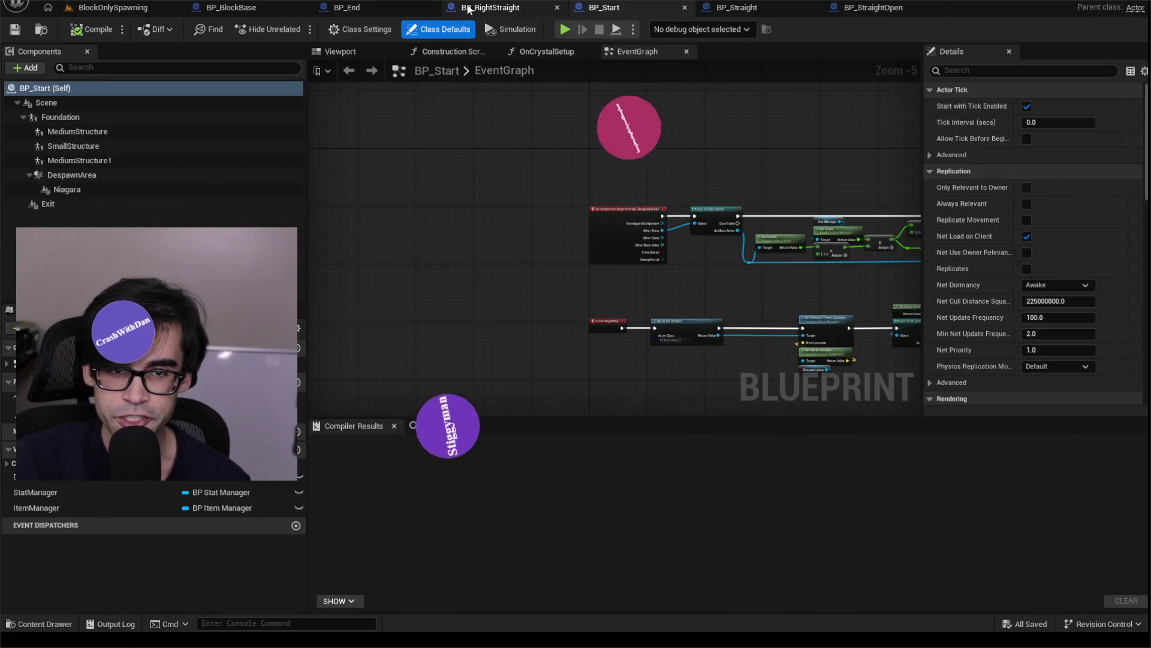
left_click(469, 9)
left_click(367, 10)
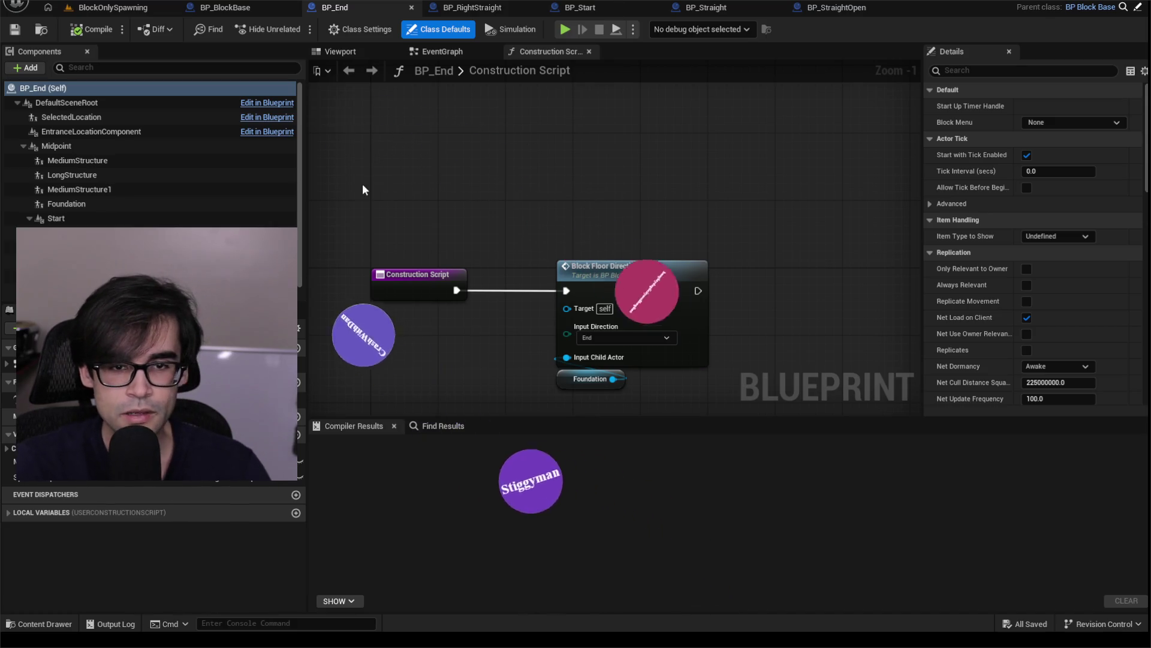
left_click(473, 7)
left_click(606, 9)
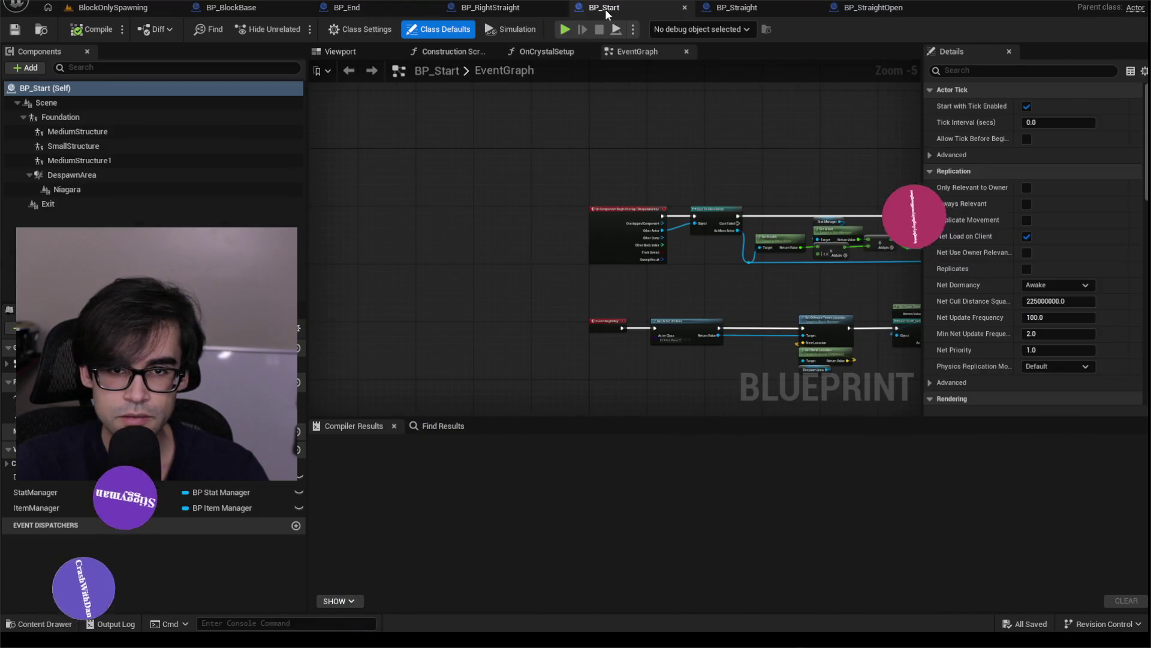
left_click(775, 15)
left_click(853, 15)
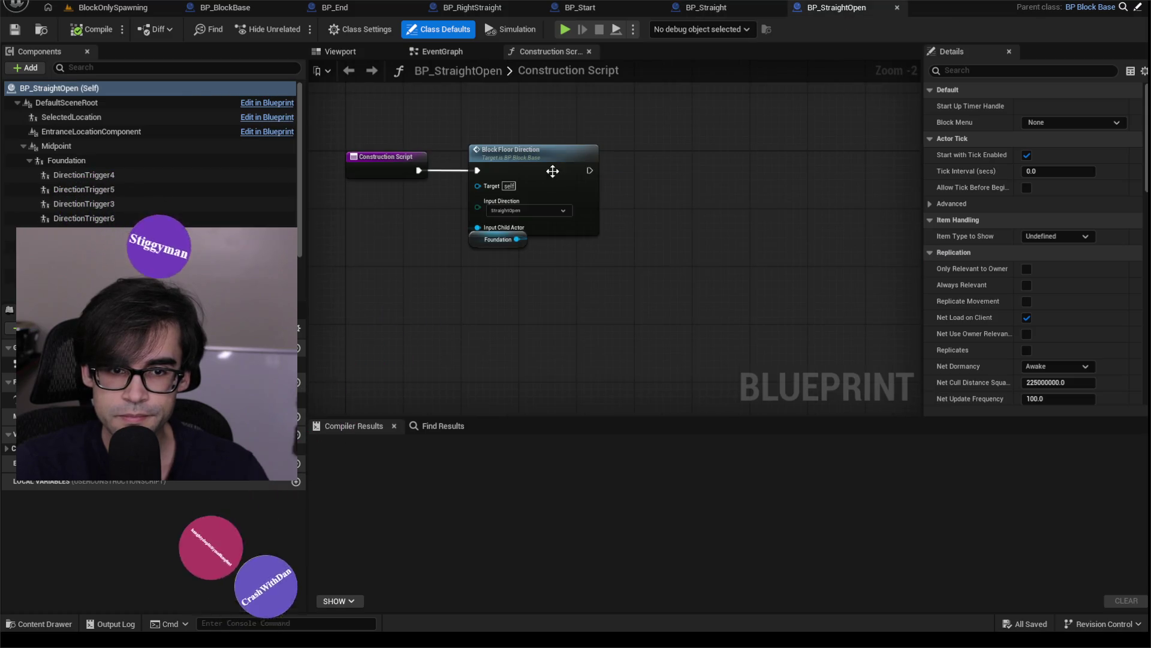
scroll(509, 148, "up", 5)
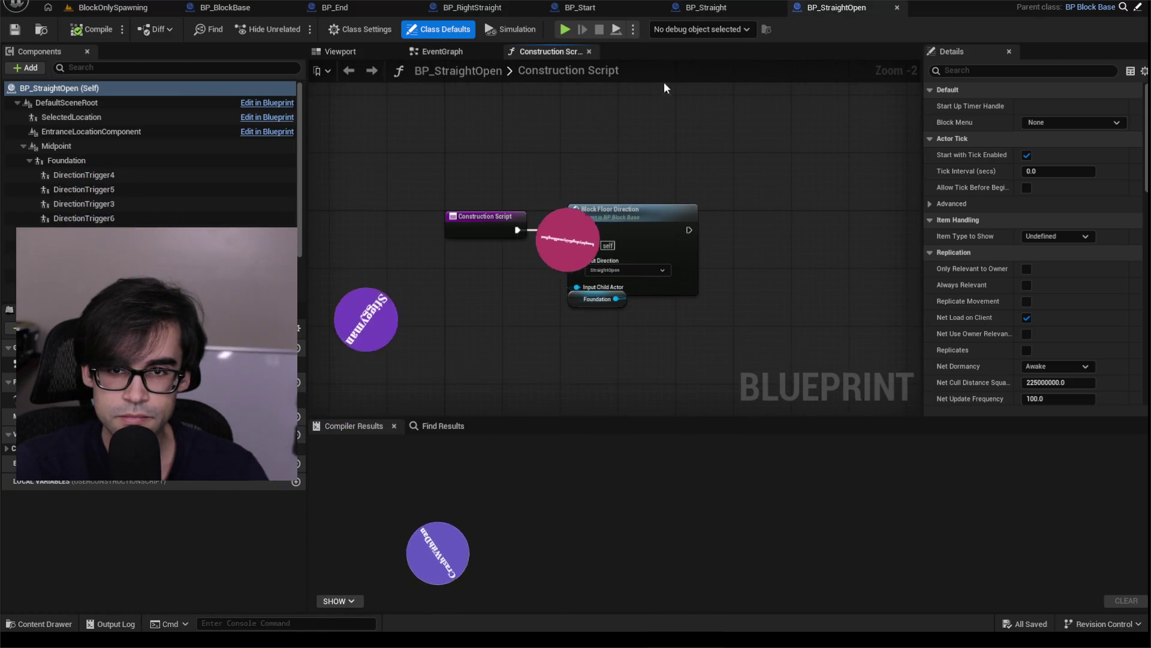
- Step back through BP_Start, BP_RightStraight, BP_End and BP_BlockBase to the BlockOnlySpawning level
left_click(605, 10)
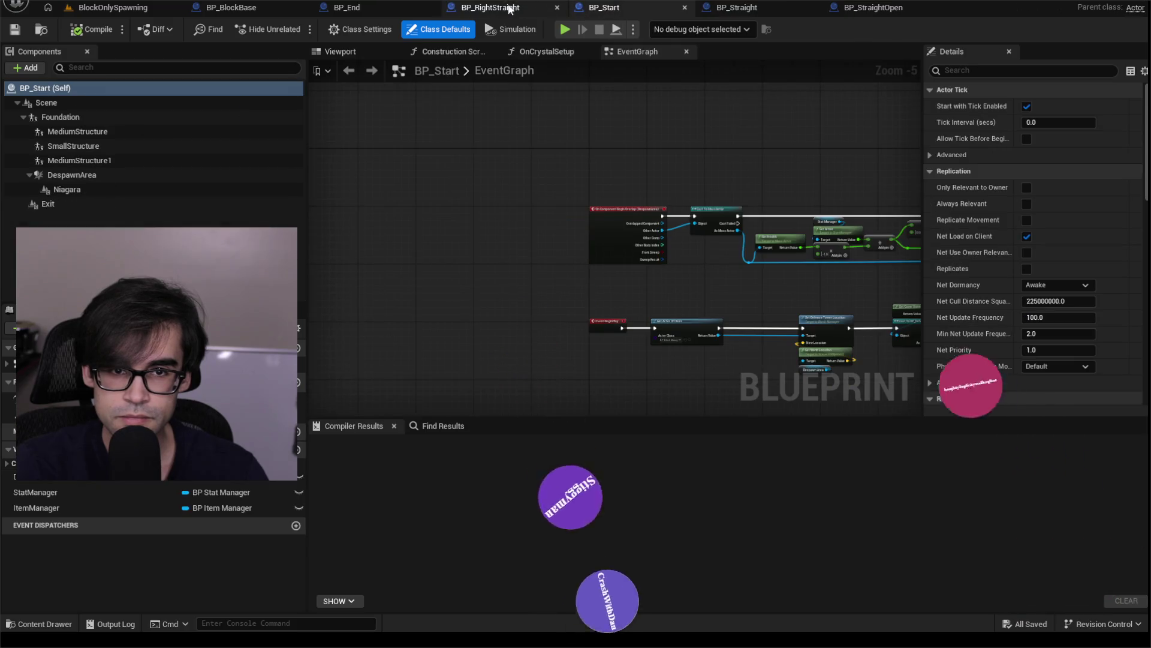
left_click(445, 14)
left_click(336, 7)
left_click(227, 7)
left_click(110, 7)
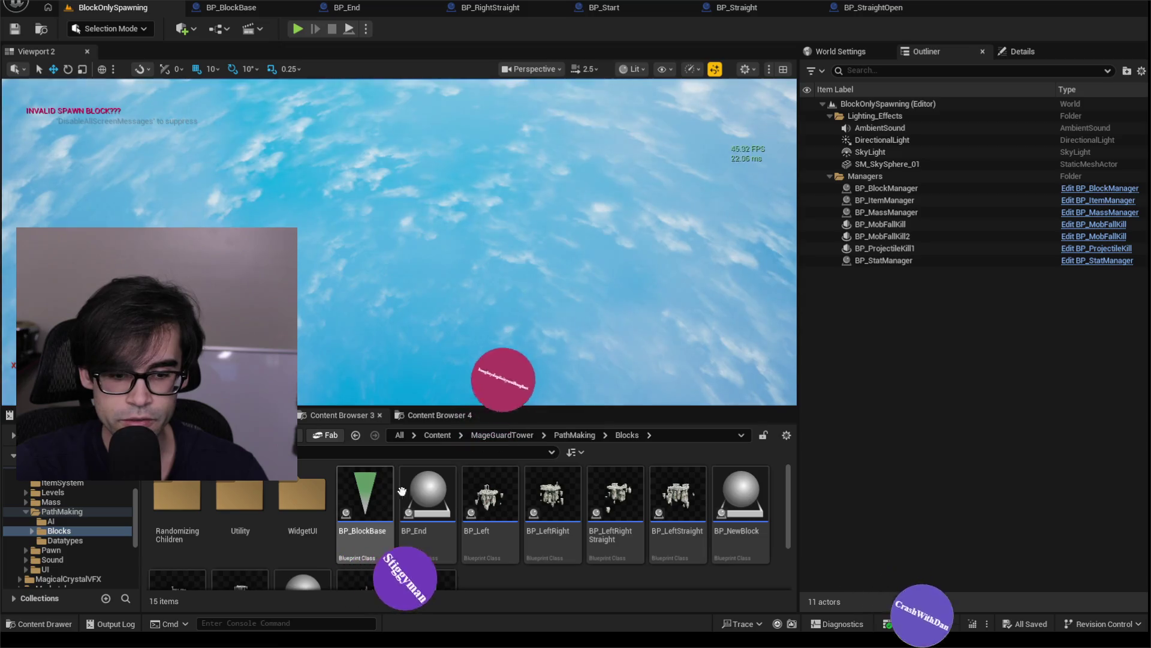
- Open BP_End from the Blocks folder and compile it from its event graph
mouse_move(505, 491)
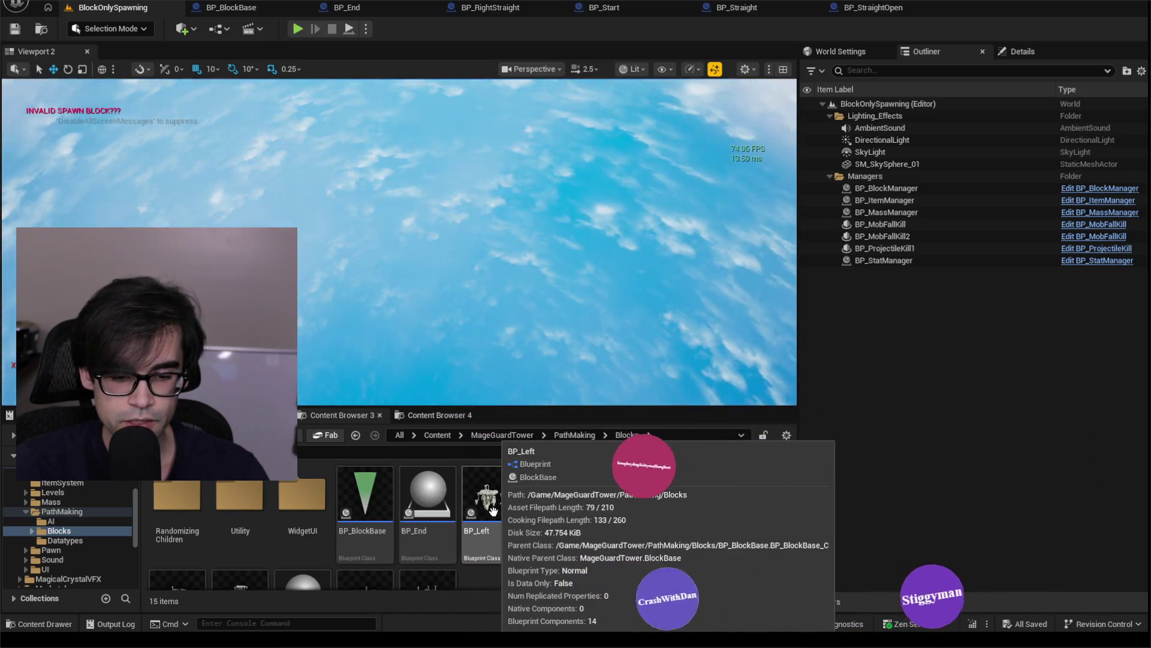
double_click(438, 504)
left_click(447, 50)
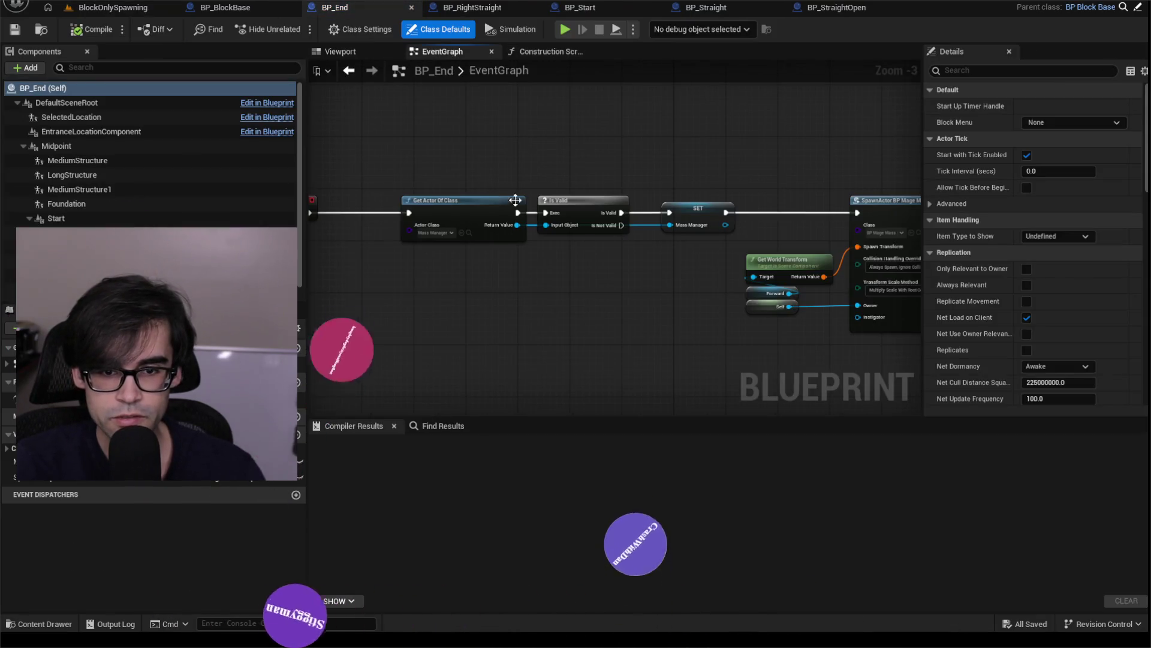
mouse_move(550, 147)
left_mouse_down()
mouse_move(424, 159)
mouse_move(606, 170)
left_mouse_up()
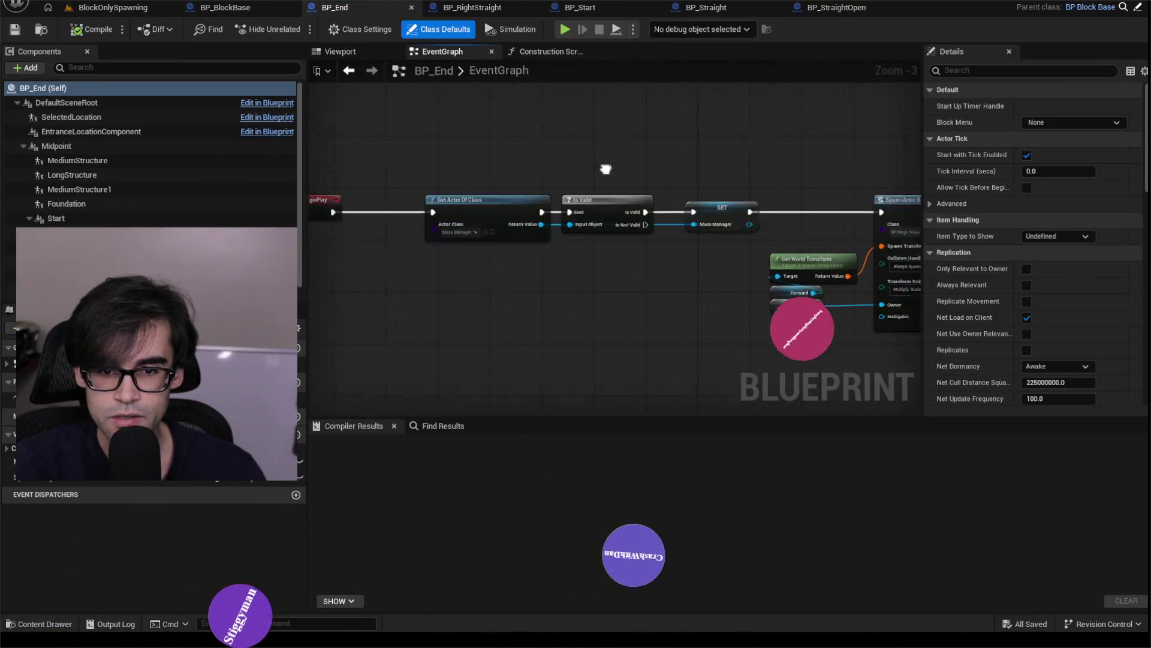
scroll(463, 219, "up", 2)
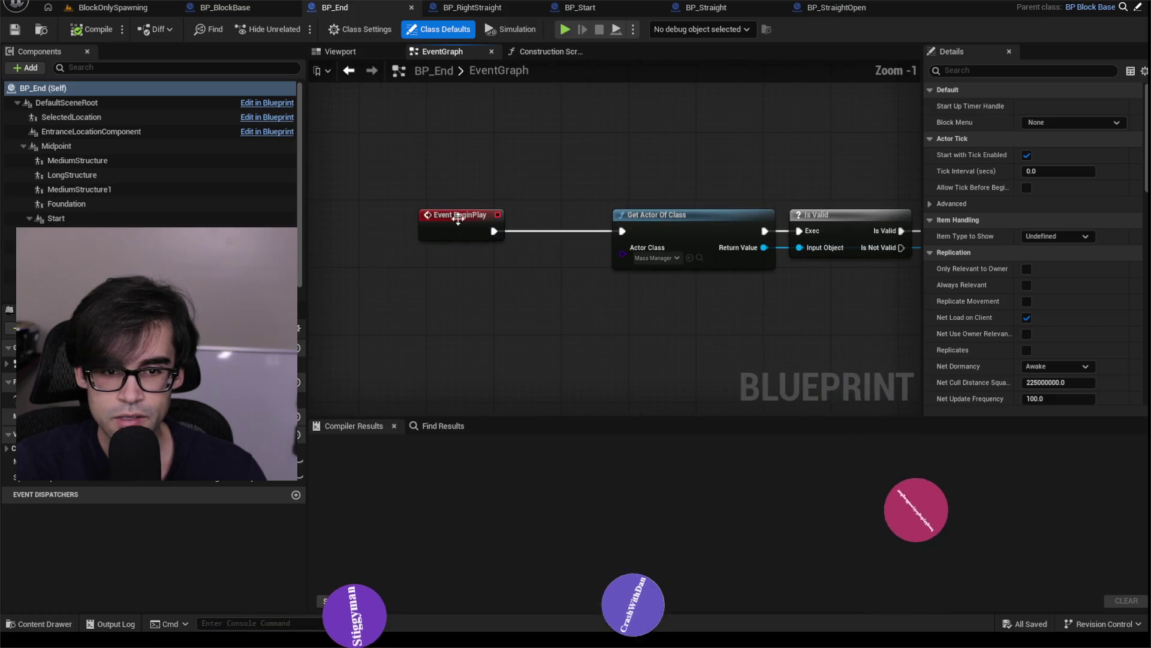
left_click(69, 38)
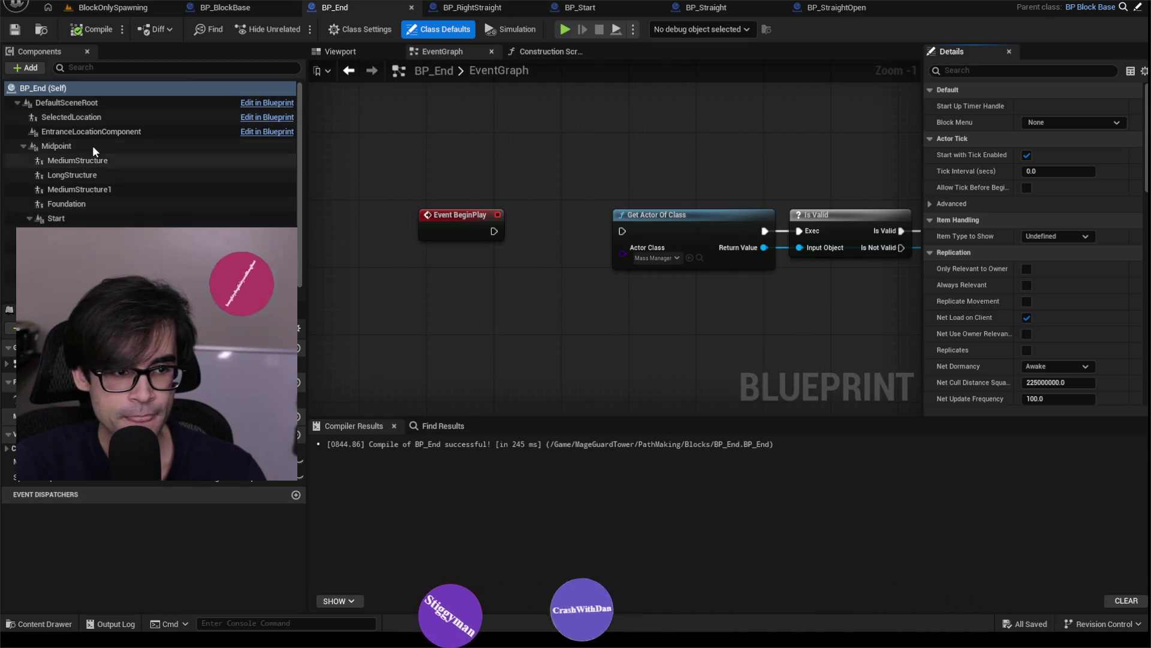
- Select BP_End's Widget component, then move on to BP_BlockBase
scroll(150, 156, "down", 1)
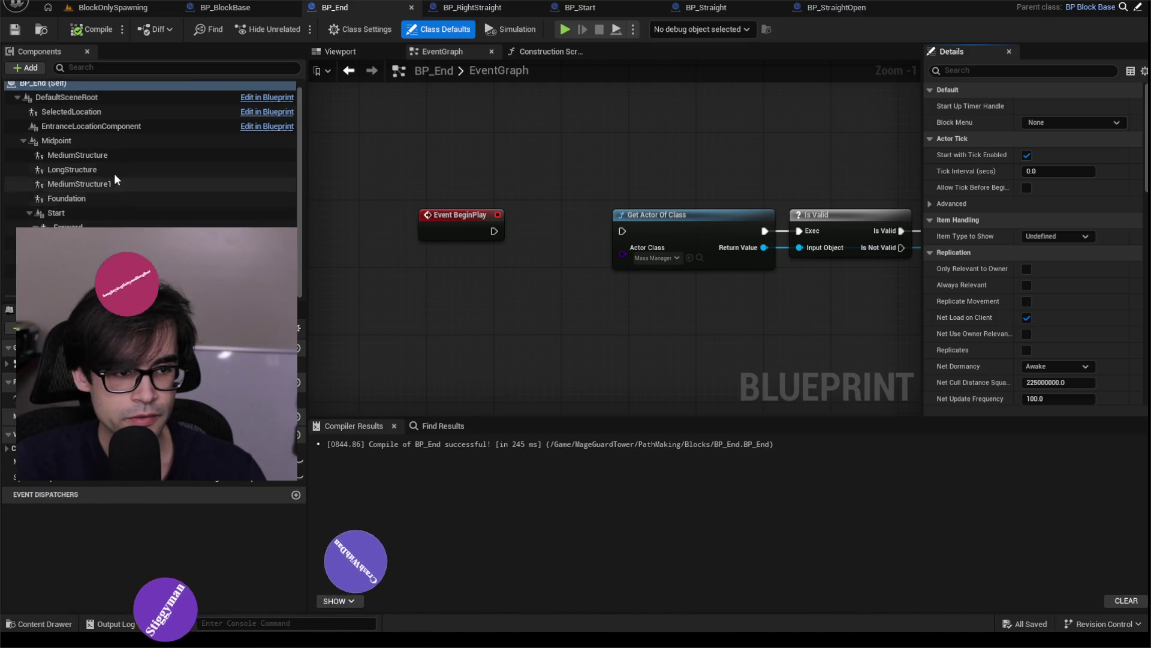
left_click(150, 285)
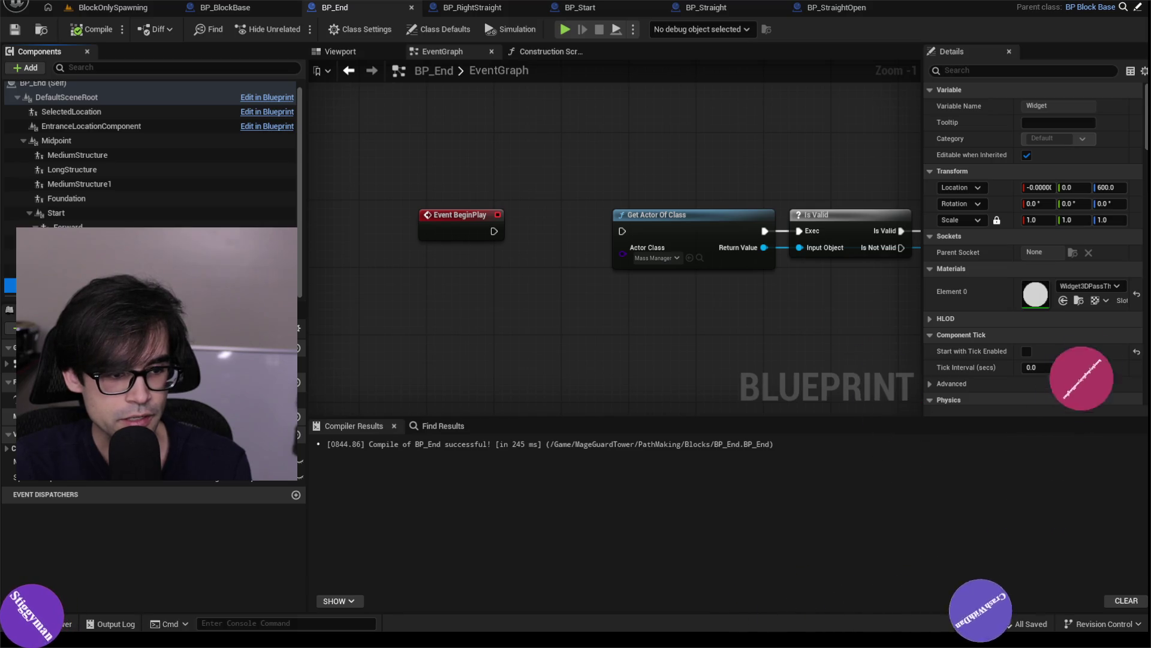
left_click(245, 12)
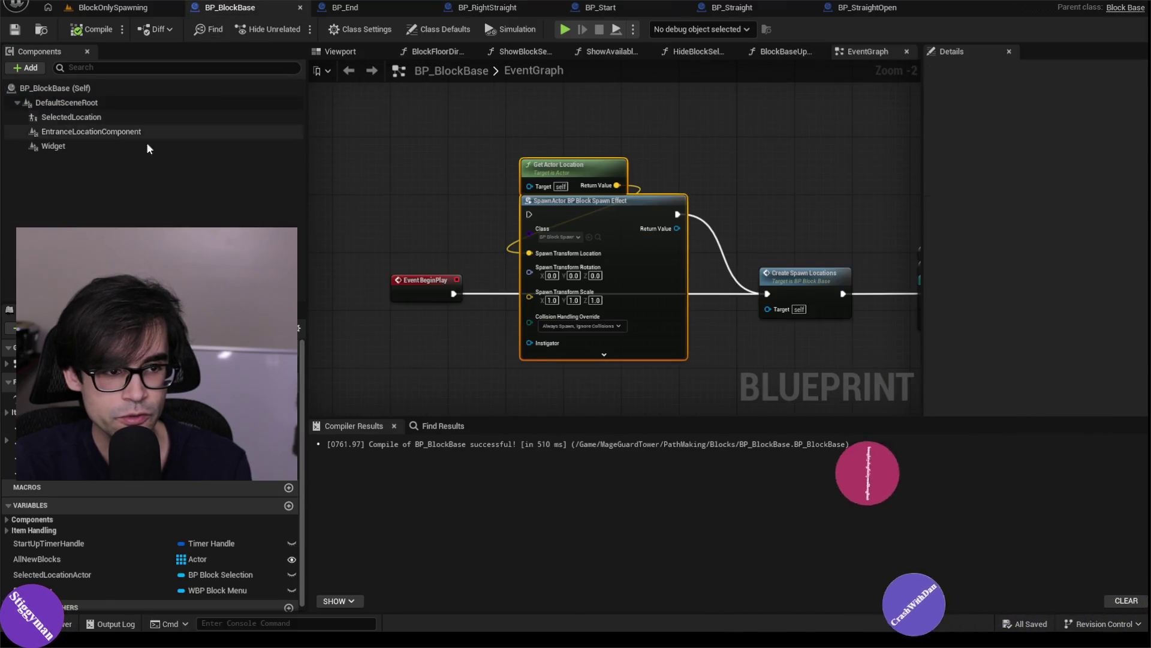
- Delete BP_BlockBase's Widget component and recompile
left_click(98, 150)
key("Delete")
left_click(92, 30)
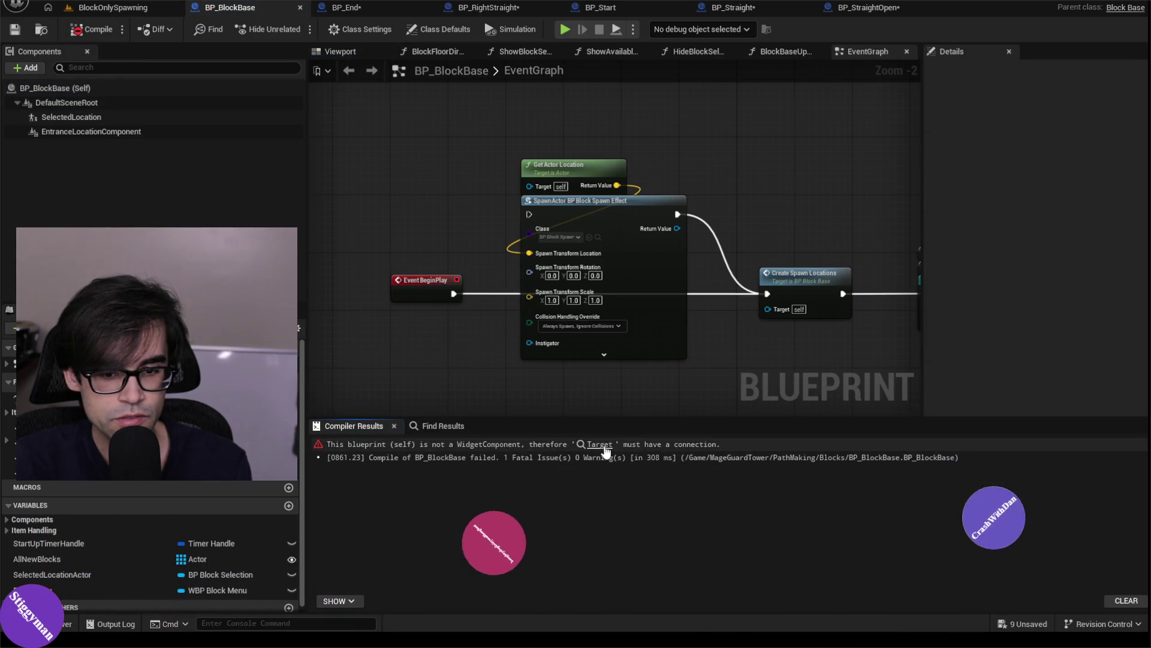
- Jump to the erroring Get Widget node, review the surrounding graph, and select SelectedLocation
left_click(600, 444)
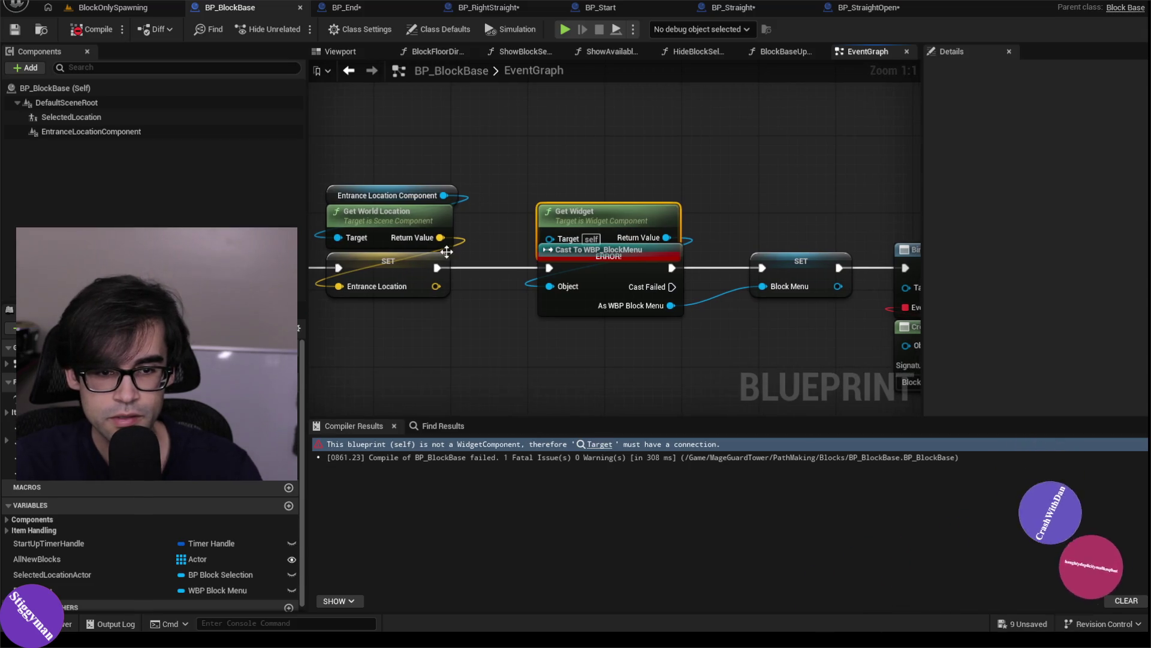
mouse_move(641, 158)
left_mouse_down()
mouse_move(348, 146)
mouse_move(586, 155)
left_mouse_up()
scroll(438, 122, "down", 1)
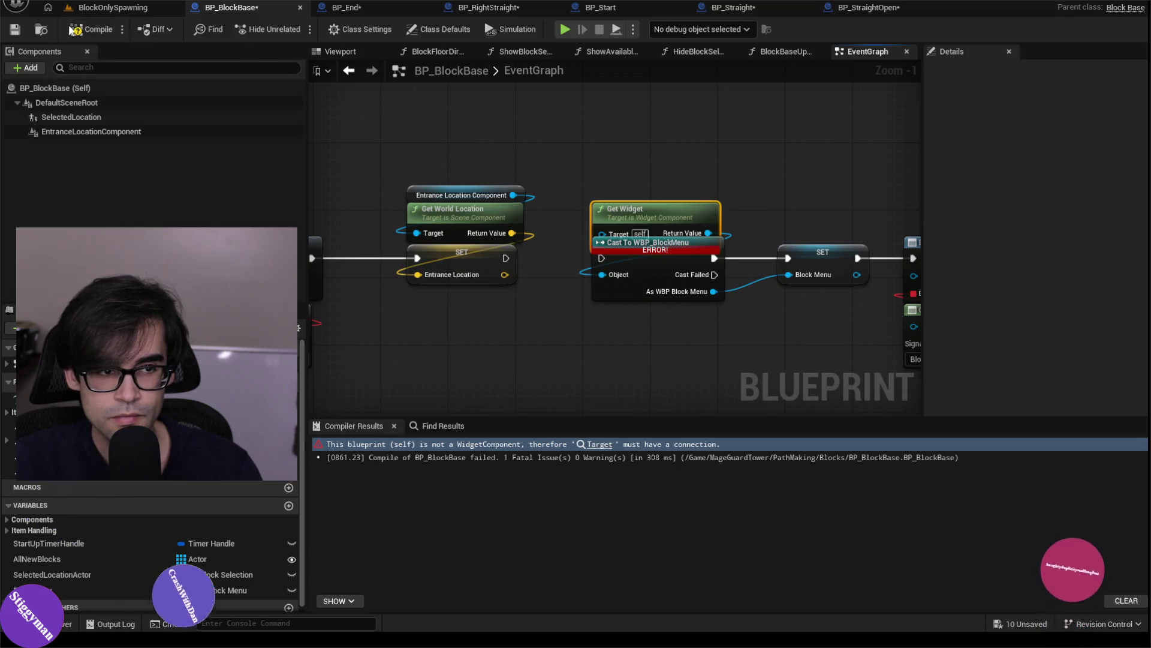
left_click_drag(329, 139, 535, 173)
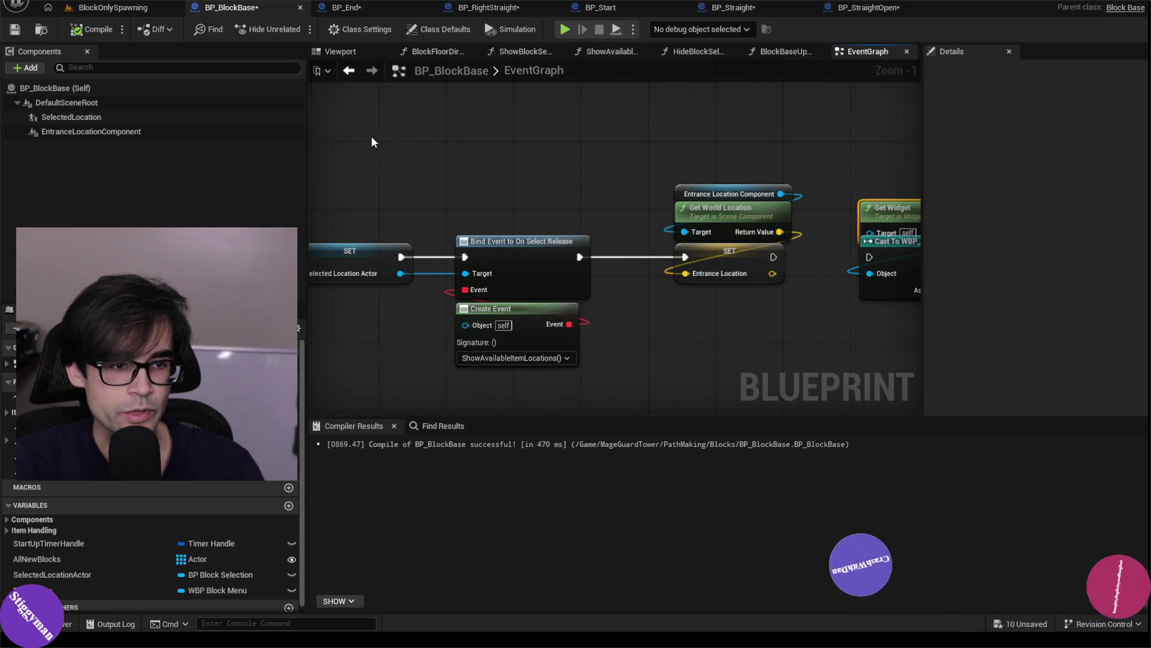
left_click(120, 117)
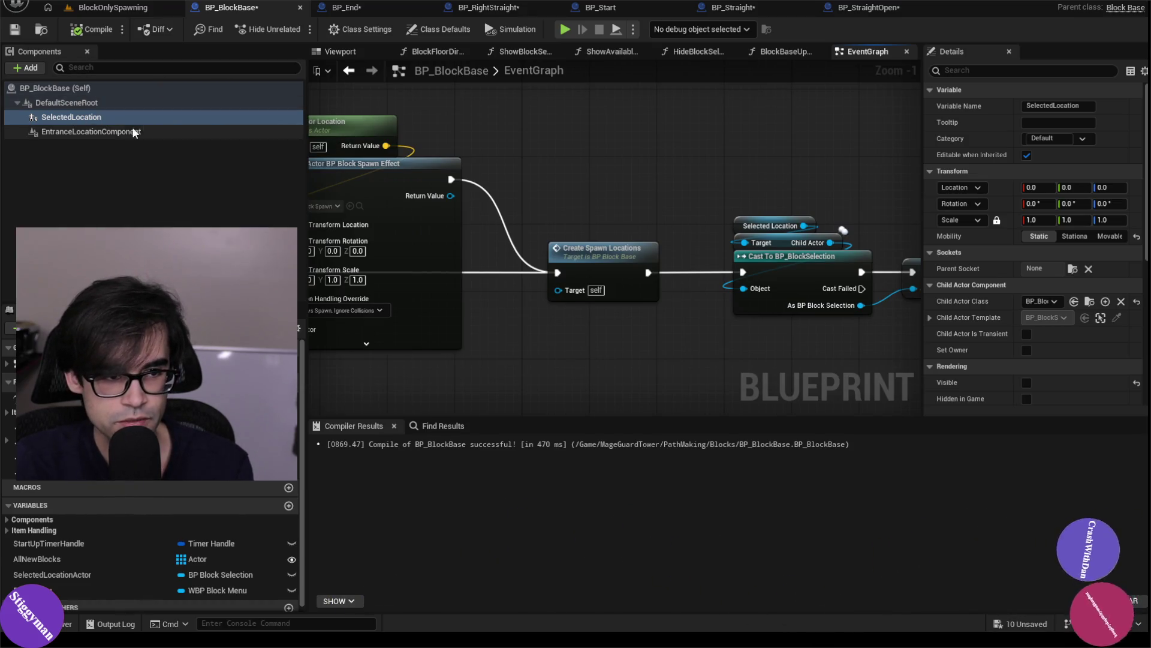
- Delete the SelectedLocation component, recompile, and inspect the first error's Bind Event and SET nodes
key("Delete")
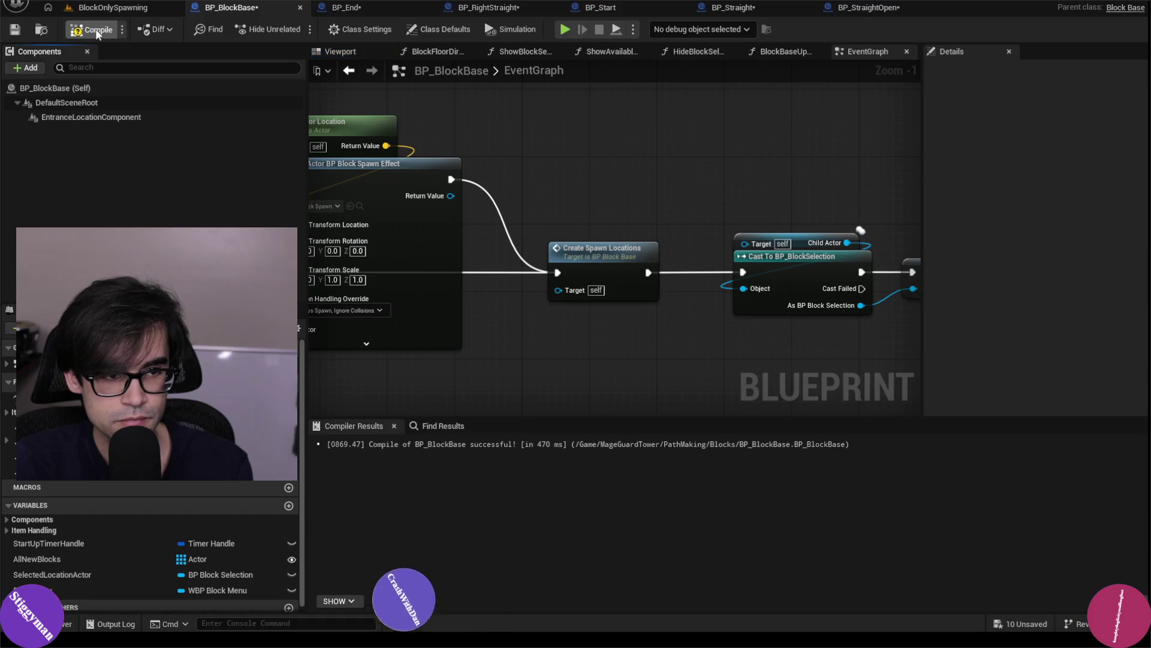
left_click(96, 30)
left_click(616, 445)
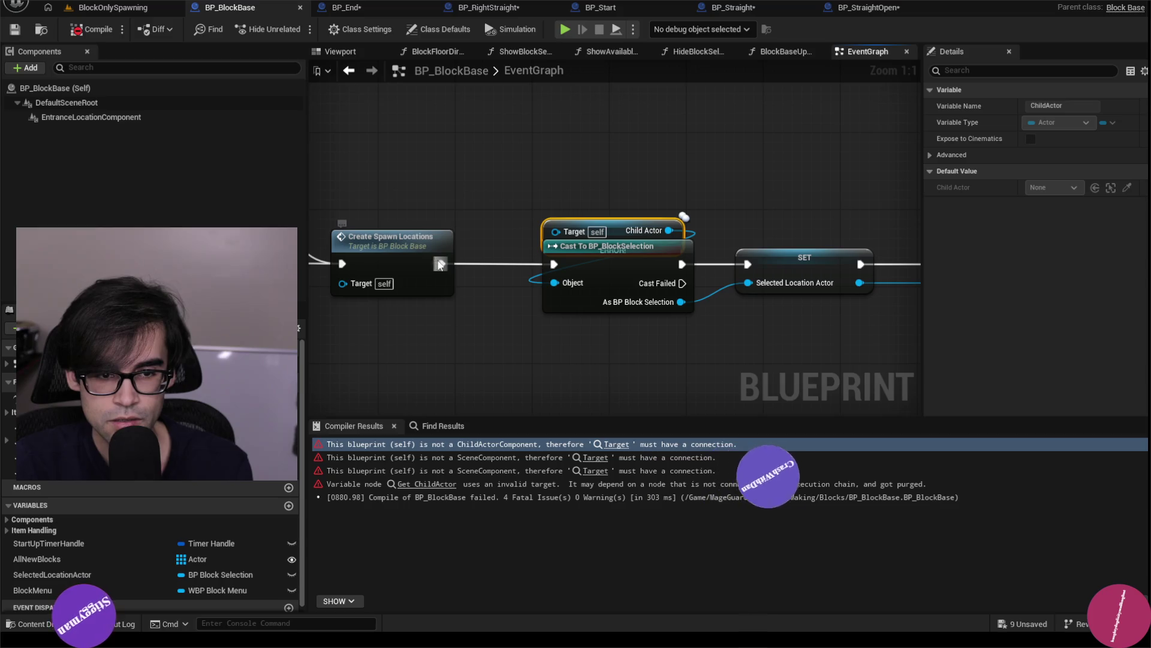
scroll(545, 194, "down", 3)
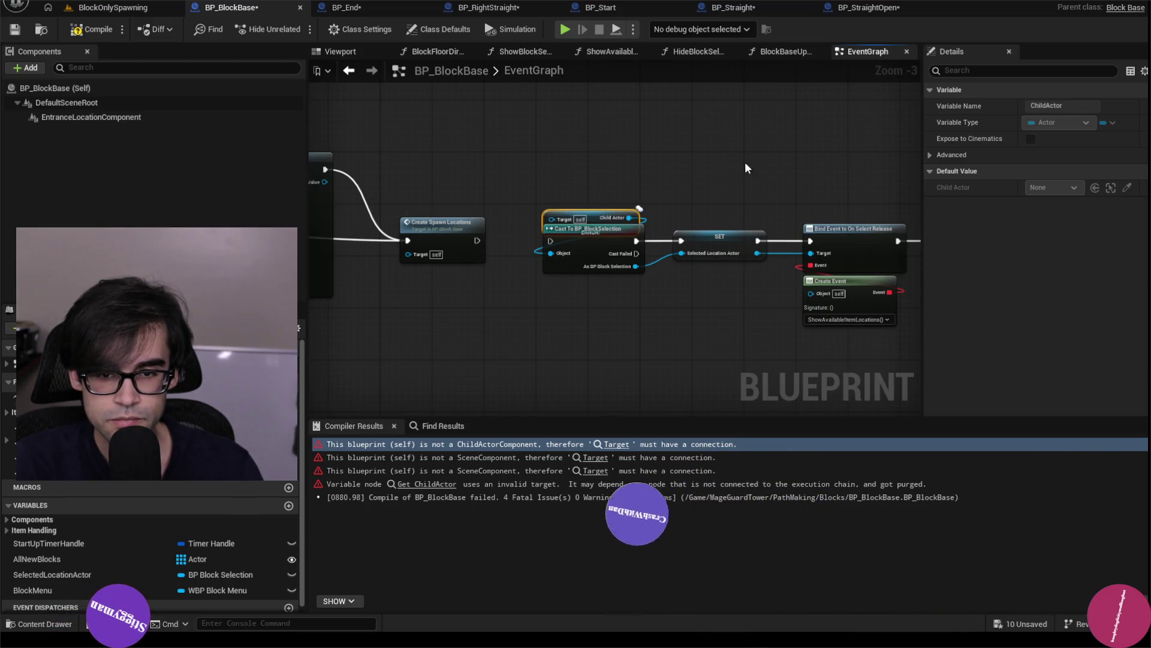
scroll(545, 224, "up", 1)
mouse_move(760, 157)
left_mouse_down()
mouse_move(479, 208)
mouse_move(640, 153)
mouse_move(802, 167)
mouse_move(570, 150)
left_mouse_up()
- Disconnect the faulty exec wire in ShowBlockSelectionCone, clear the HideBlockSelectionCone error, and recompile cleanly
left_click(90, 32)
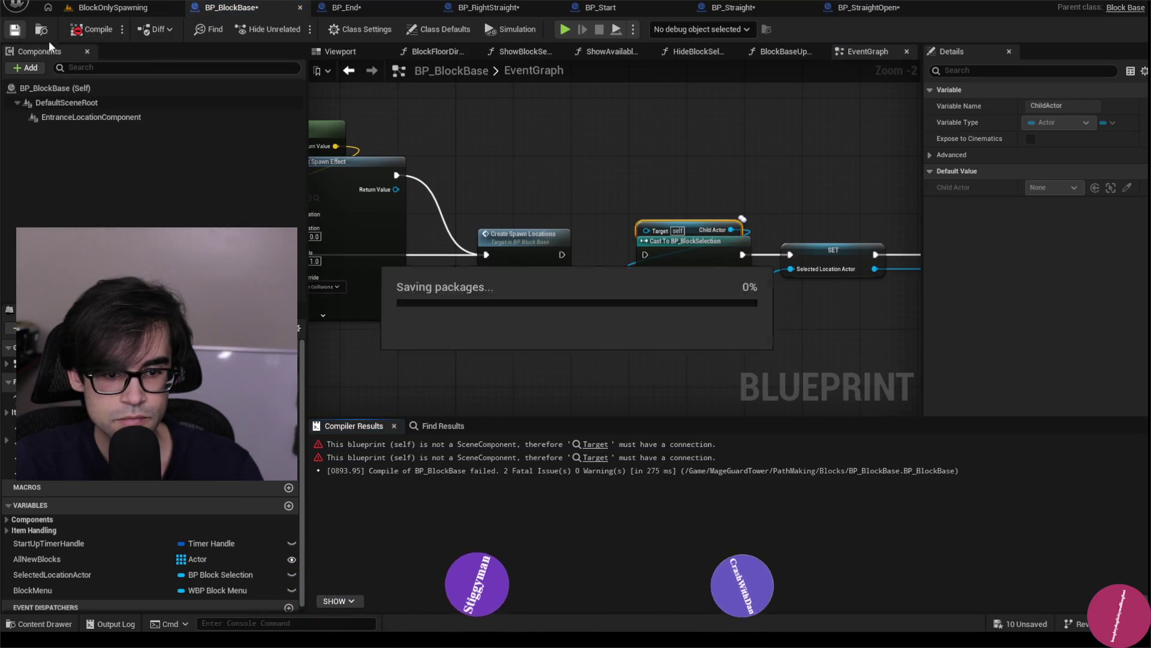
left_click(597, 444)
mouse_move(359, 240)
left_mouse_down()
mouse_move(540, 228)
mouse_move(648, 203)
mouse_move(699, 209)
mouse_move(668, 240)
left_mouse_up()
scroll(659, 215, "up", 2)
left_click(660, 234, "alt")
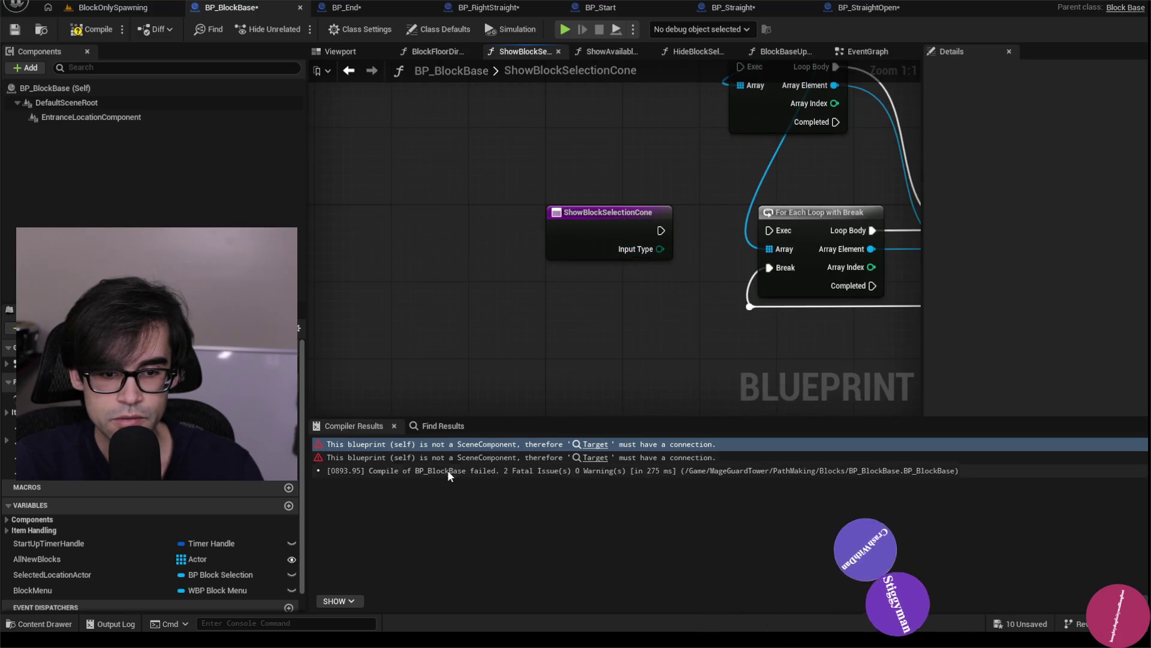
left_click(595, 458)
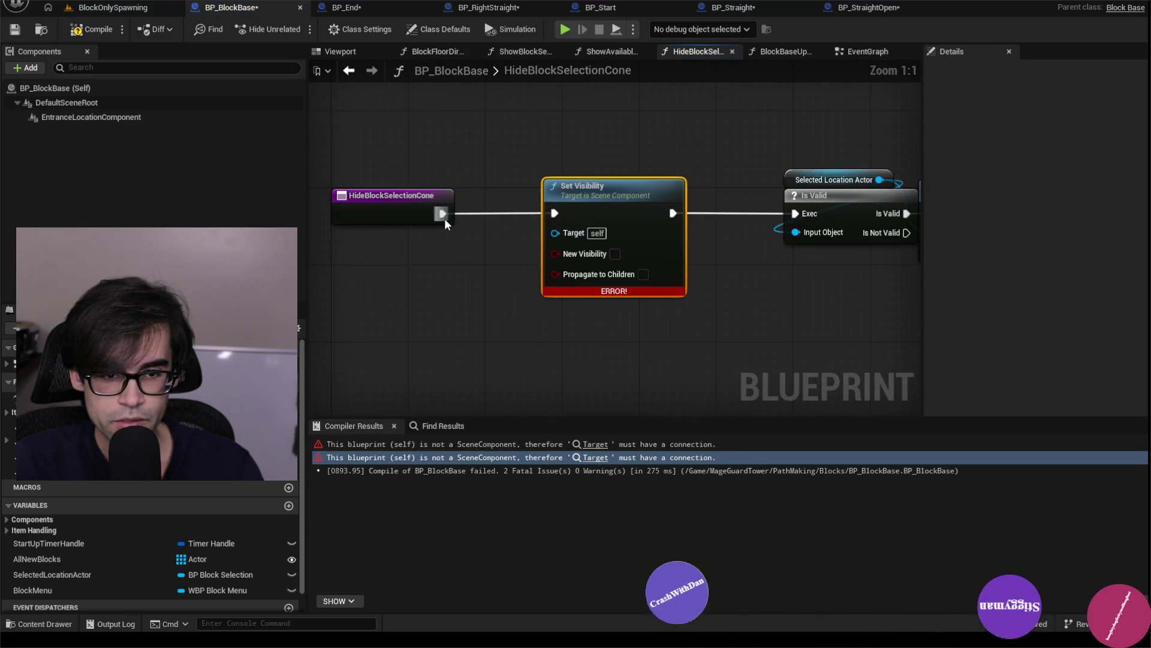
left_click(93, 27)
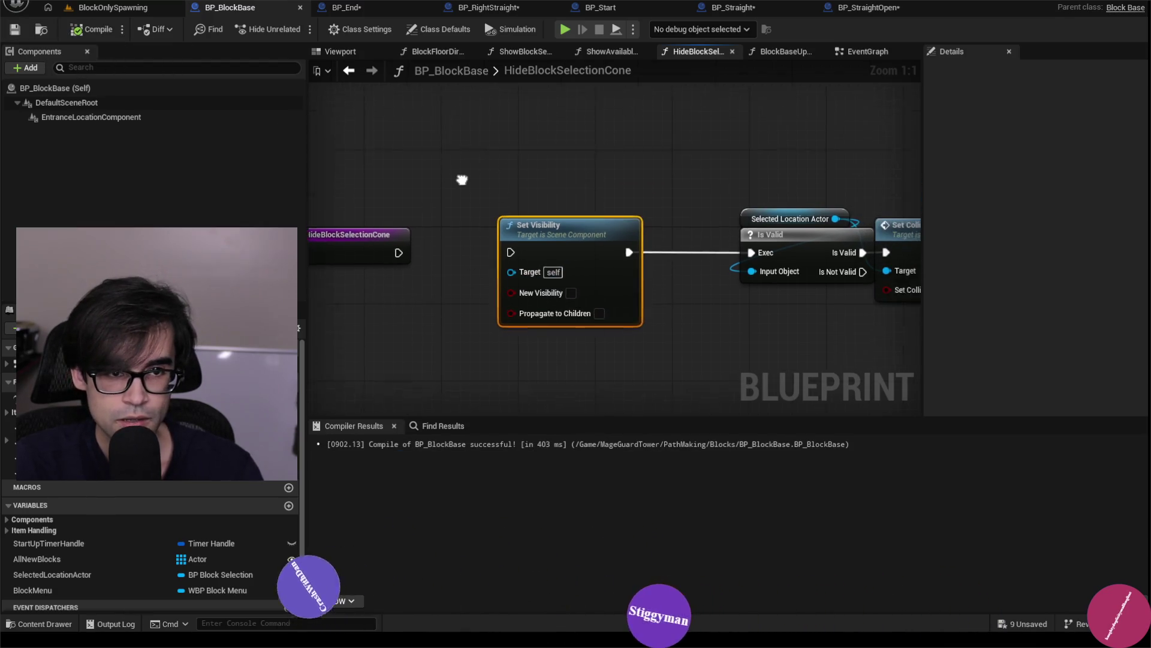
left_click(349, 9)
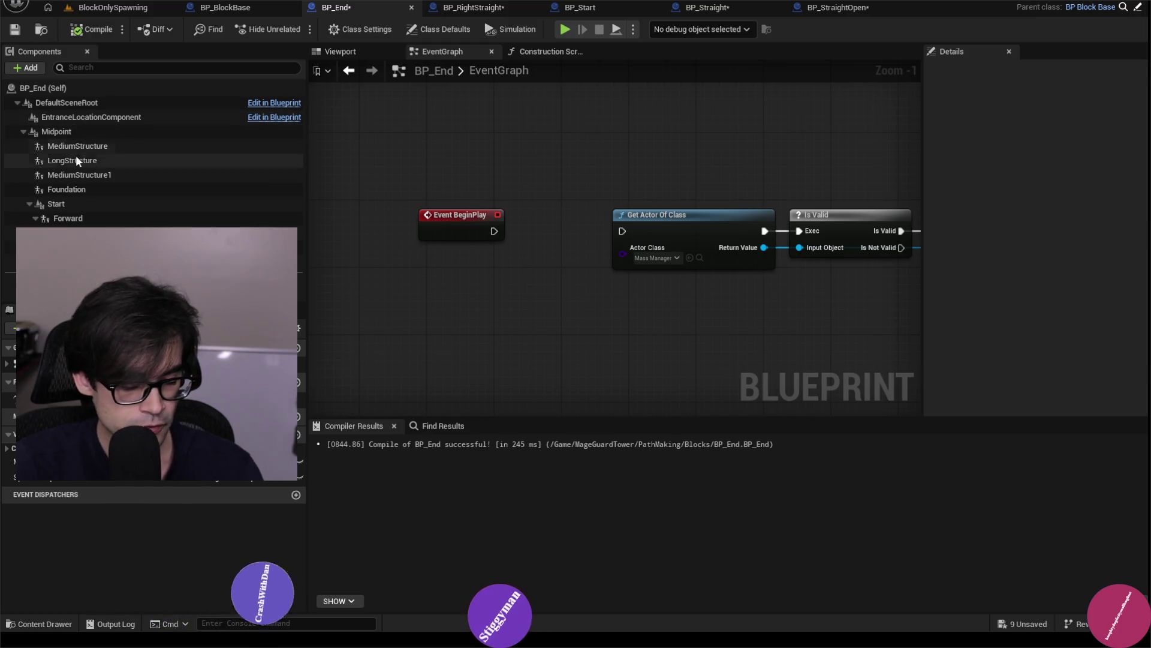
- Delete BP_End's Forward and SpawnEffect components in the Viewport, then compile and save
left_click(330, 56)
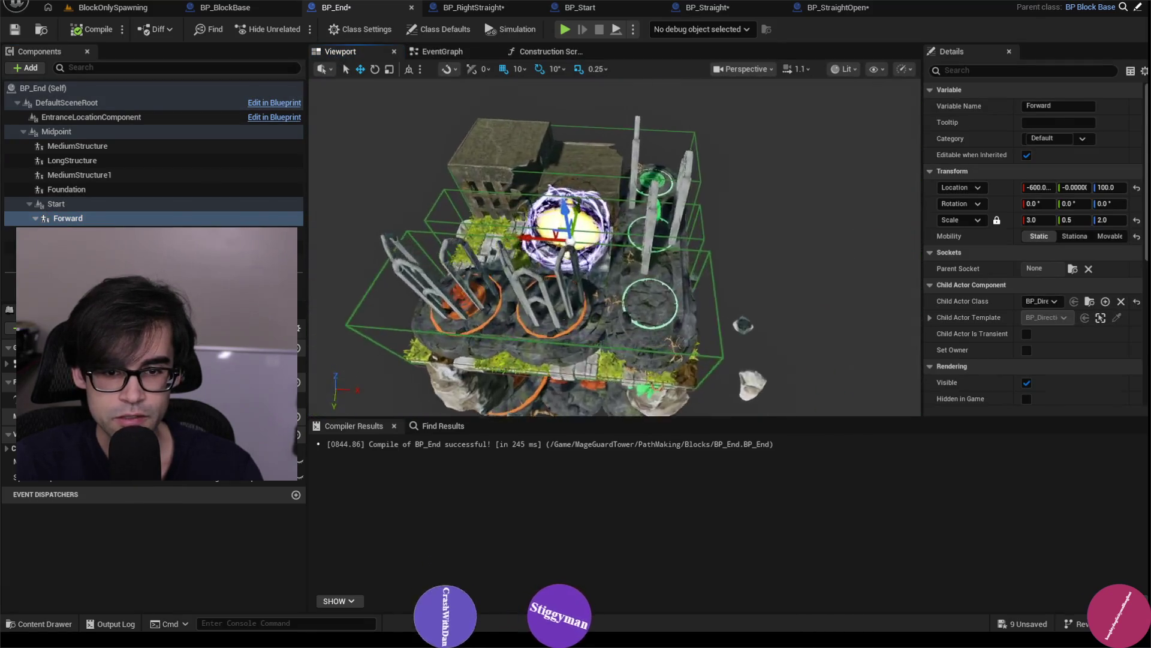
left_click_drag(519, 191, 519, 191)
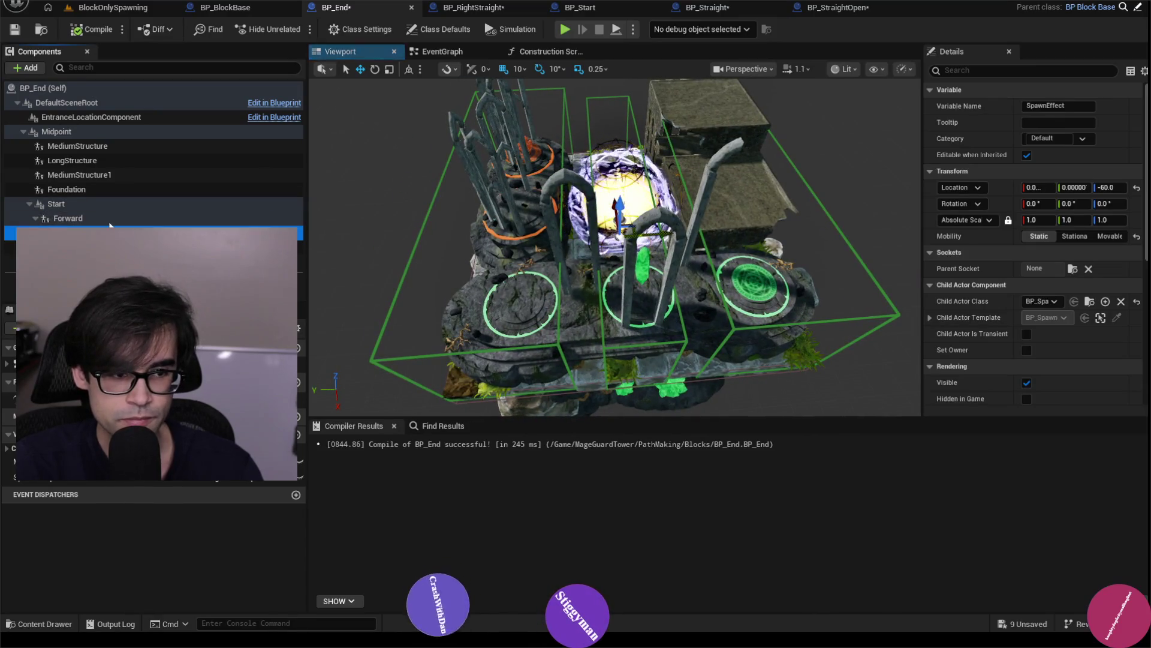
left_click(60, 254, "ctrl")
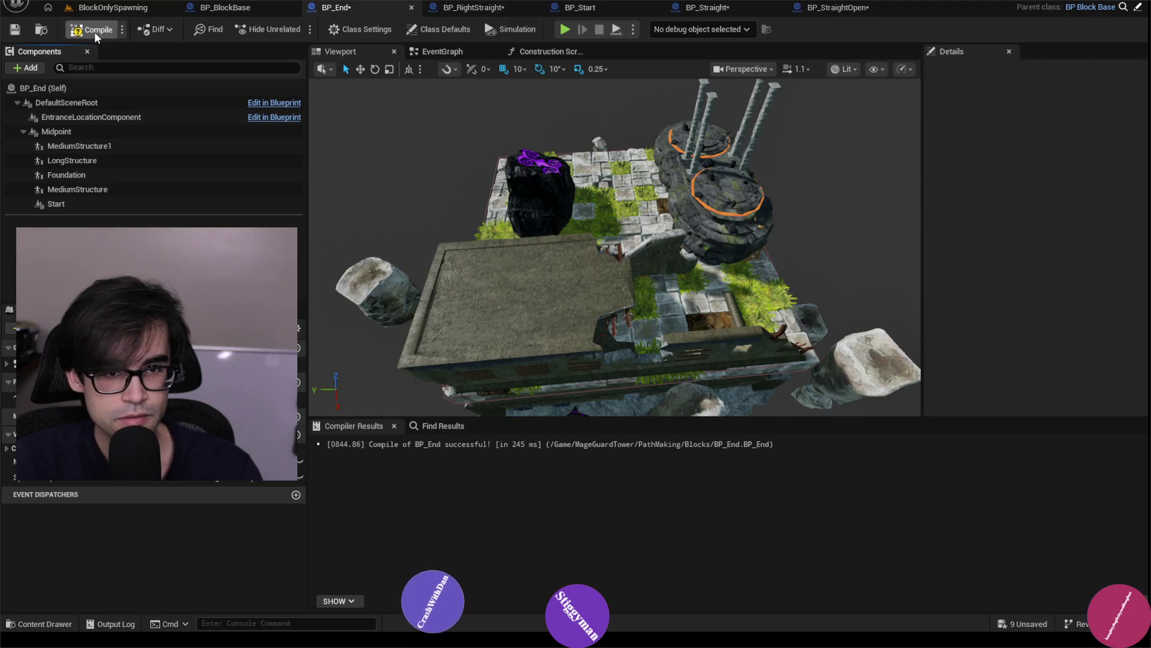
left_click(16, 30)
left_click(474, 8)
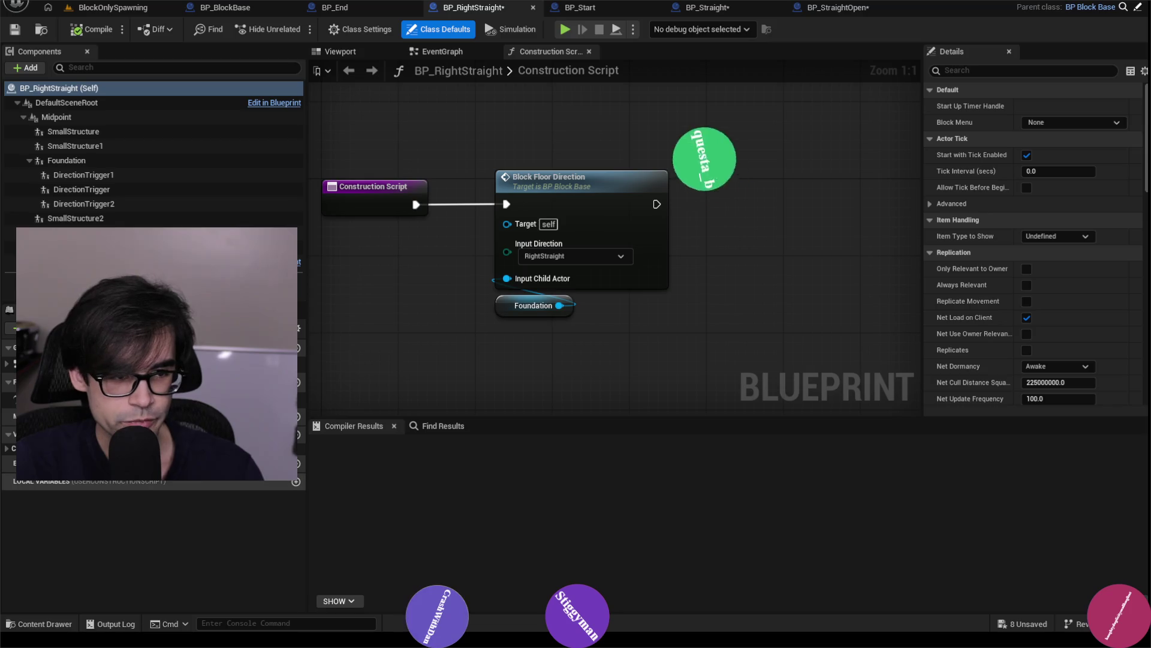
- Delete BP_RightStraight's three DirectionTrigger components
left_click(114, 174)
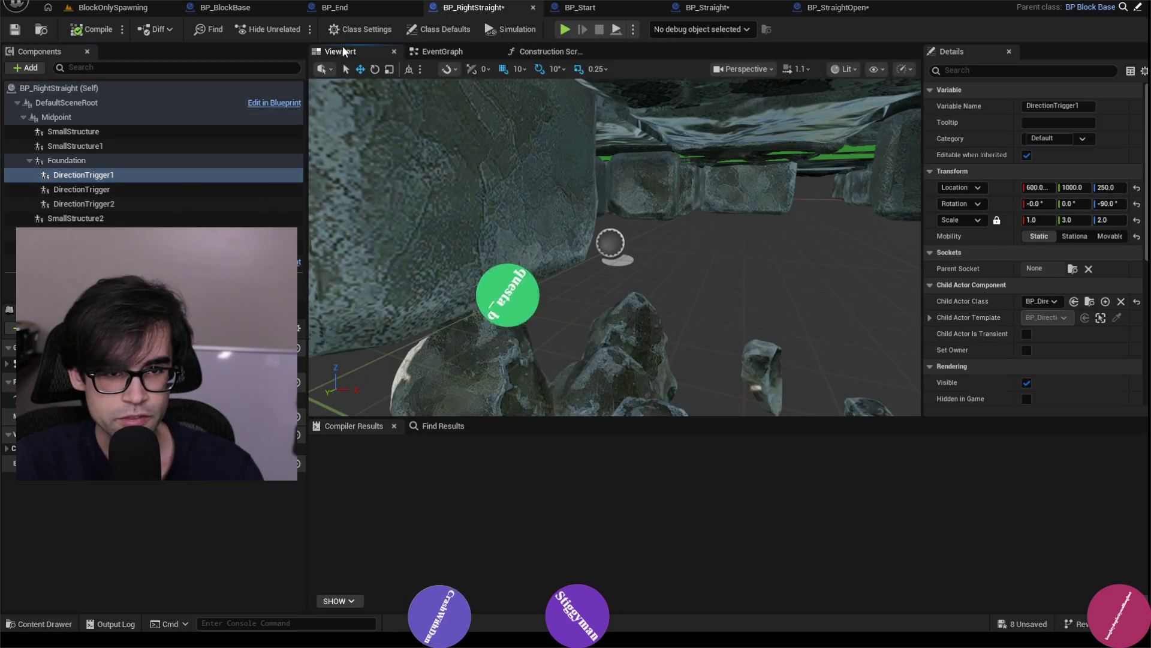
key("f")
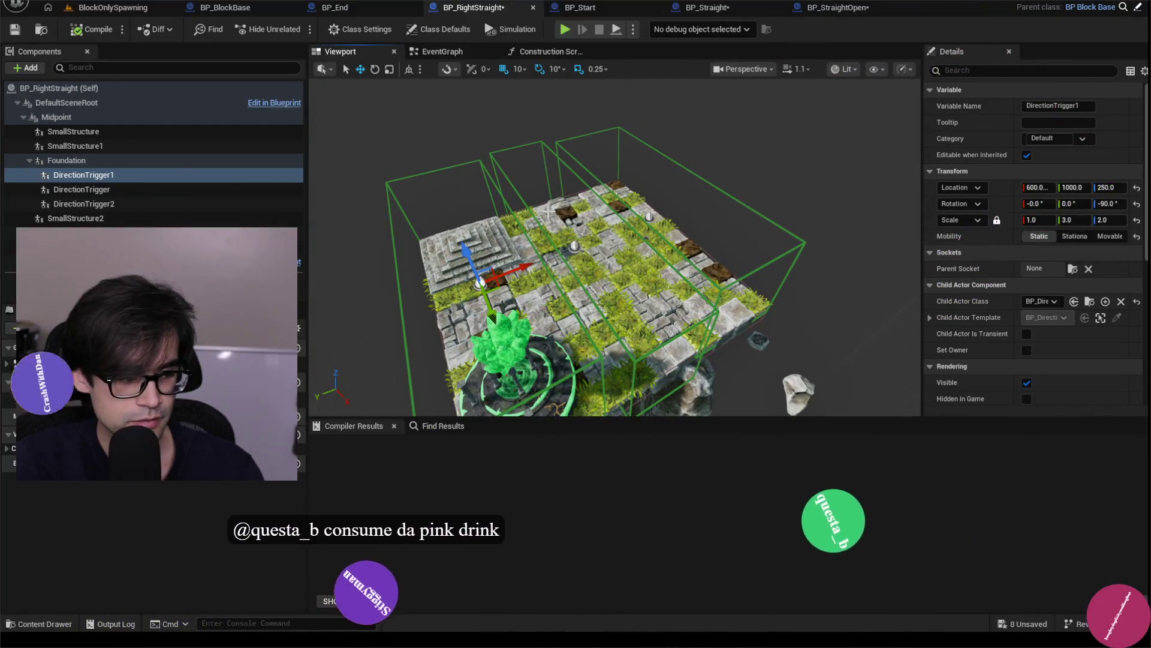
left_click(110, 192)
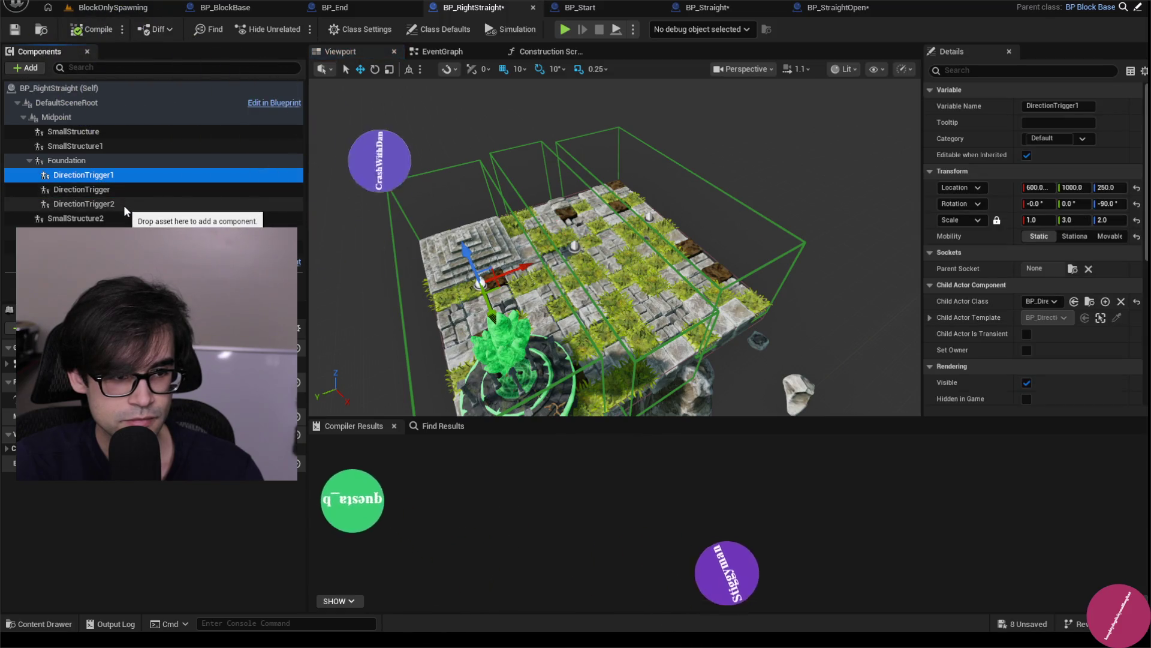
left_click(123, 205, "shift")
key("Delete")
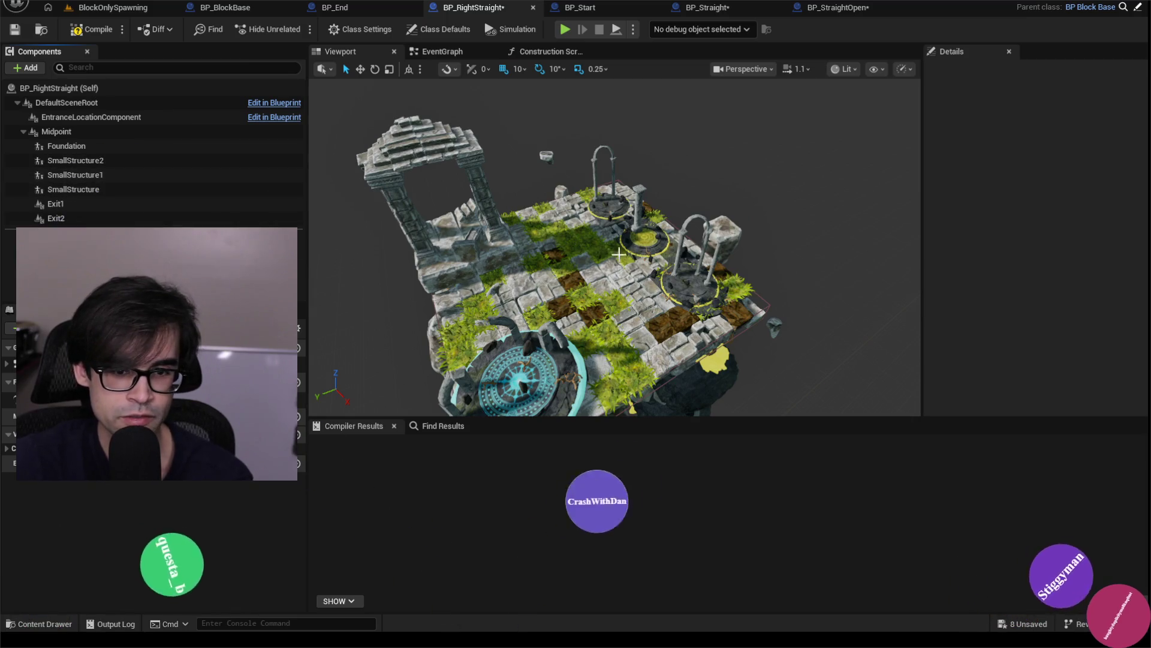
- Orbit the cleaned block and review the SmallStructure, Exit and Foundation components' details
left_click_drag(619, 253, 619, 254)
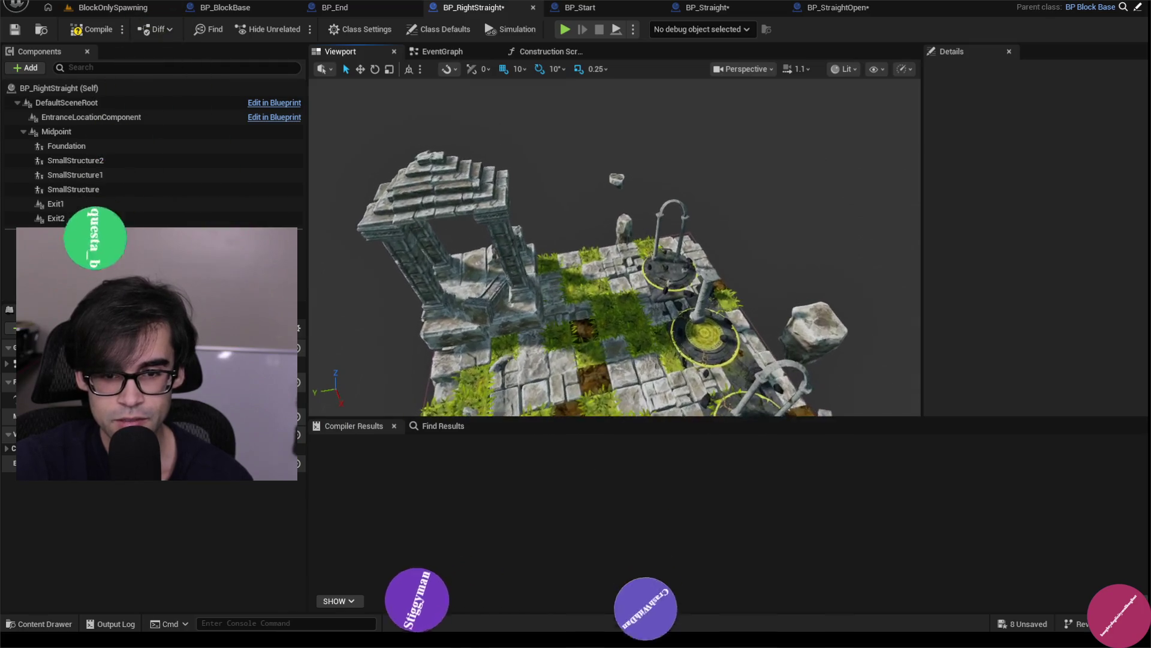
left_click_drag(659, 307, 660, 307)
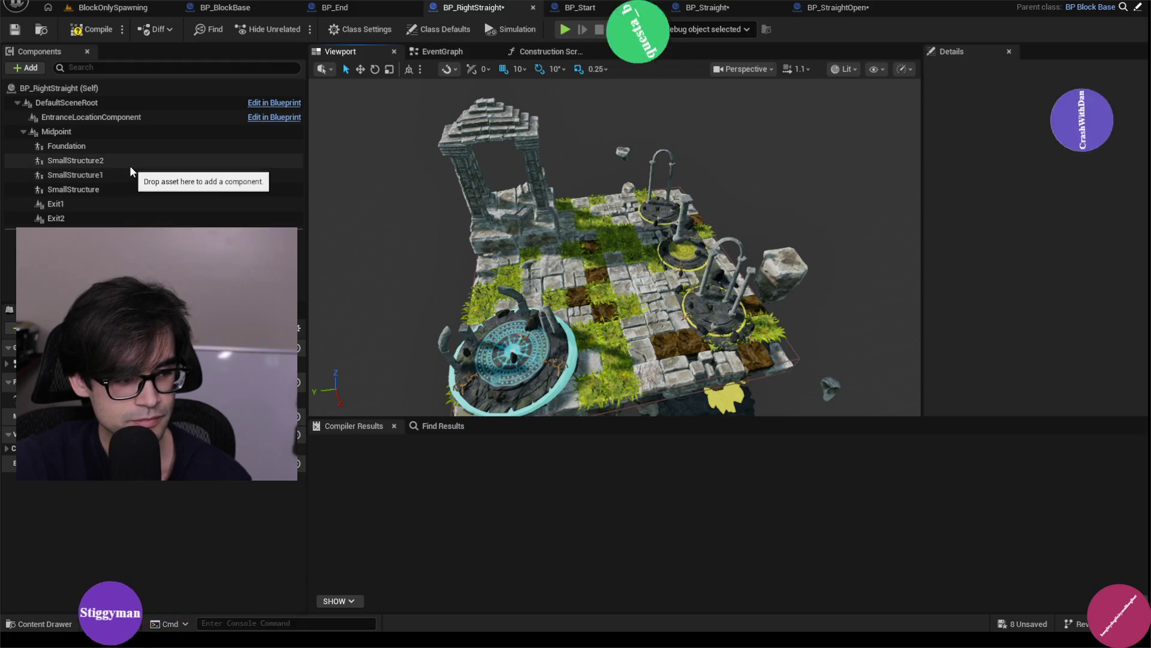
left_click(99, 188)
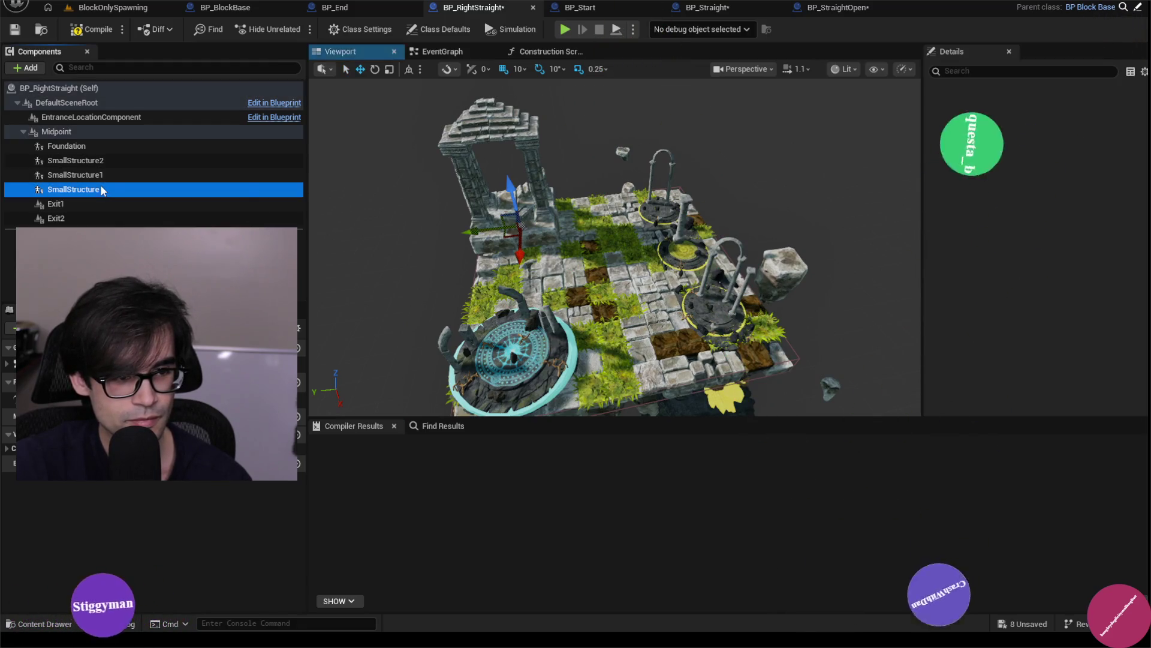
left_click(100, 173)
left_click(102, 158)
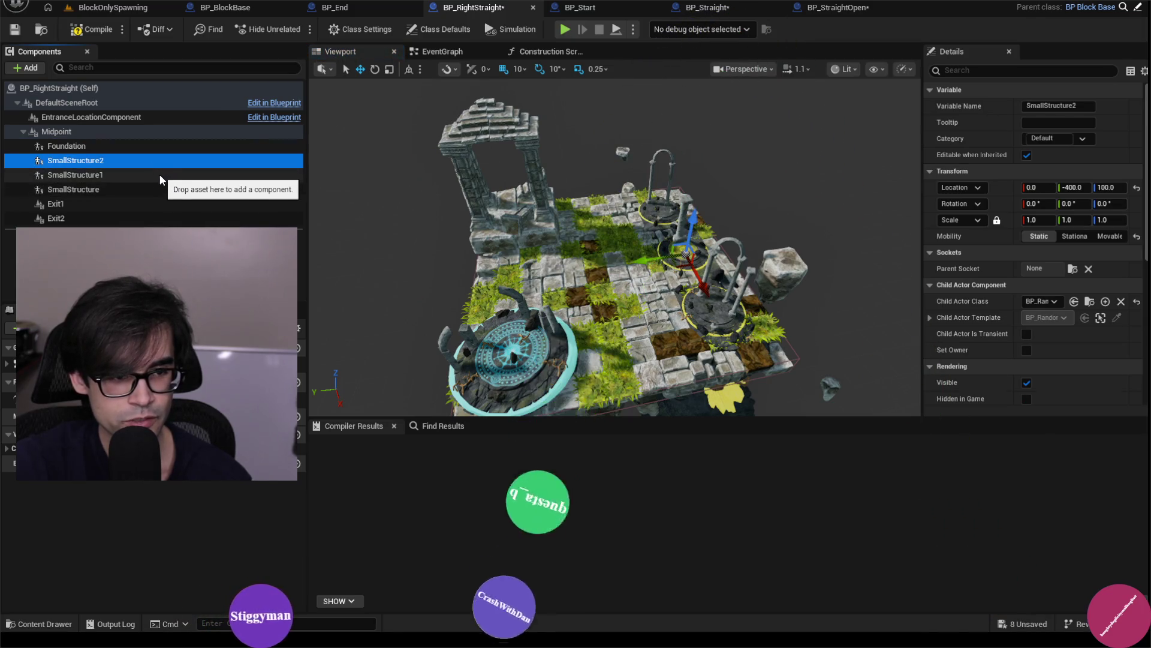
left_click(175, 204)
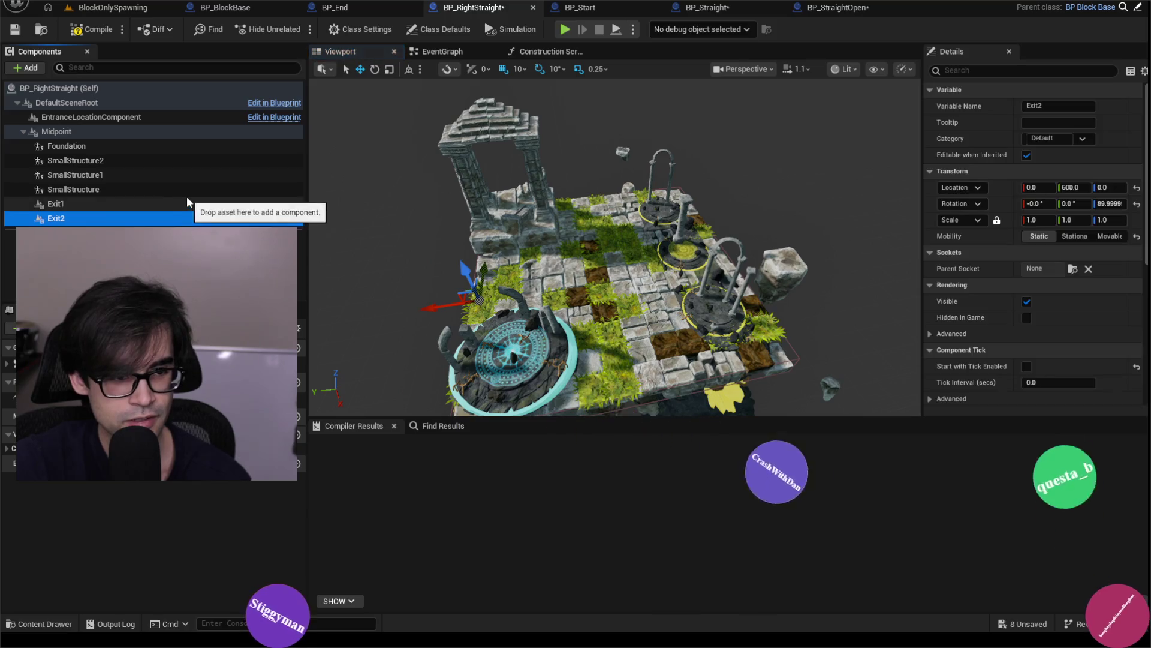
left_click(187, 191)
left_click(186, 174)
left_click(188, 159)
left_click(189, 147)
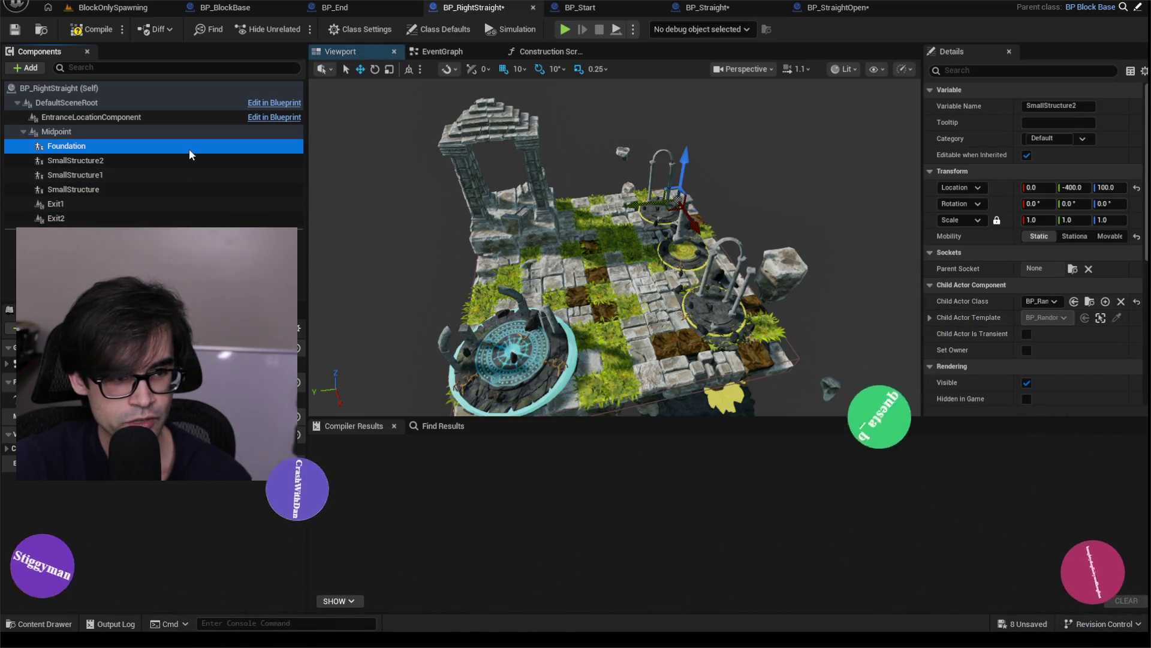
- Compile and save BP_RightStraight
left_click(99, 30)
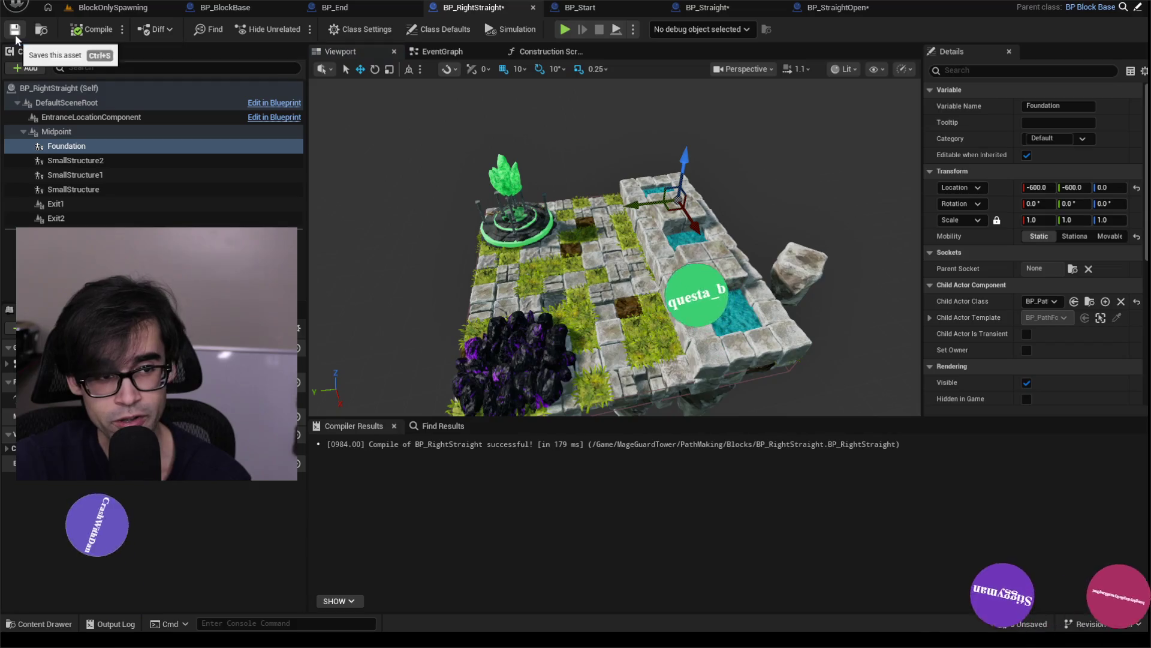
left_click(16, 31)
scroll(577, 294, "up", 3)
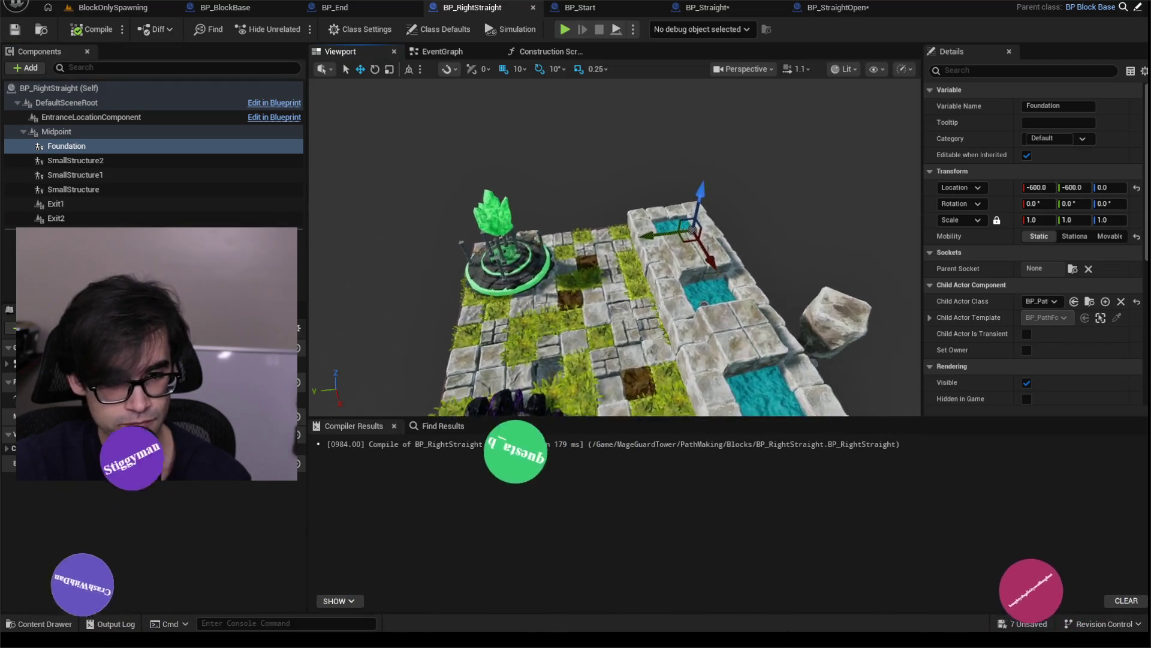
scroll(593, 240, "down", 2)
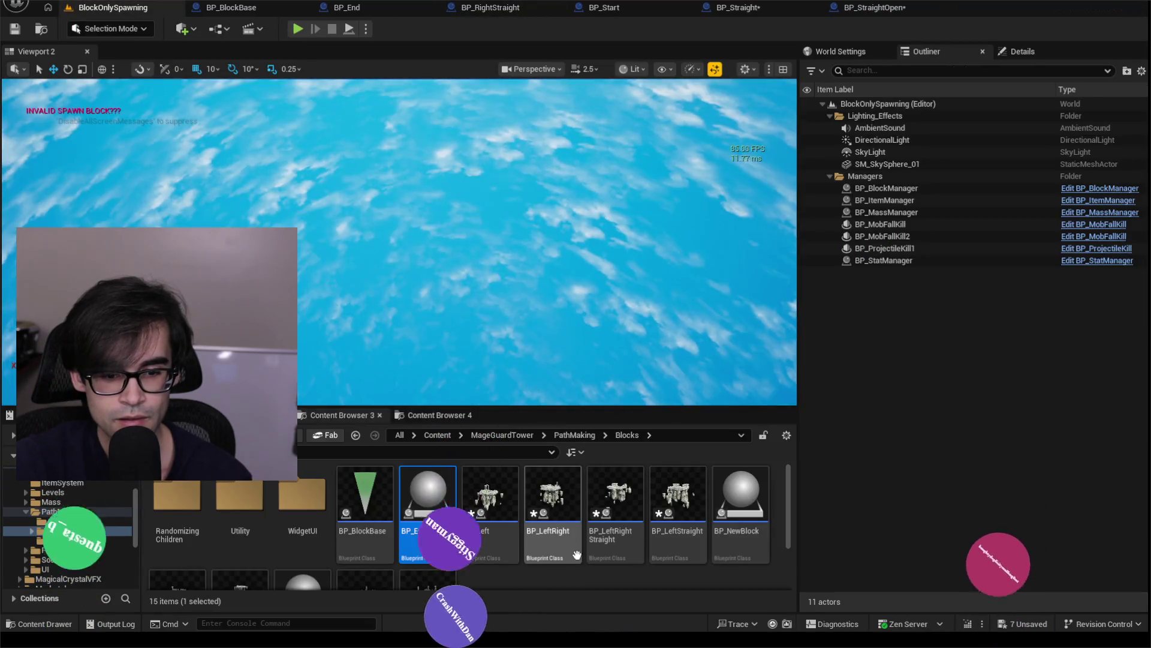
- Open the BP_Left block Blueprint from PathMaking > Blocks in the Content Browser
double_click(496, 505)
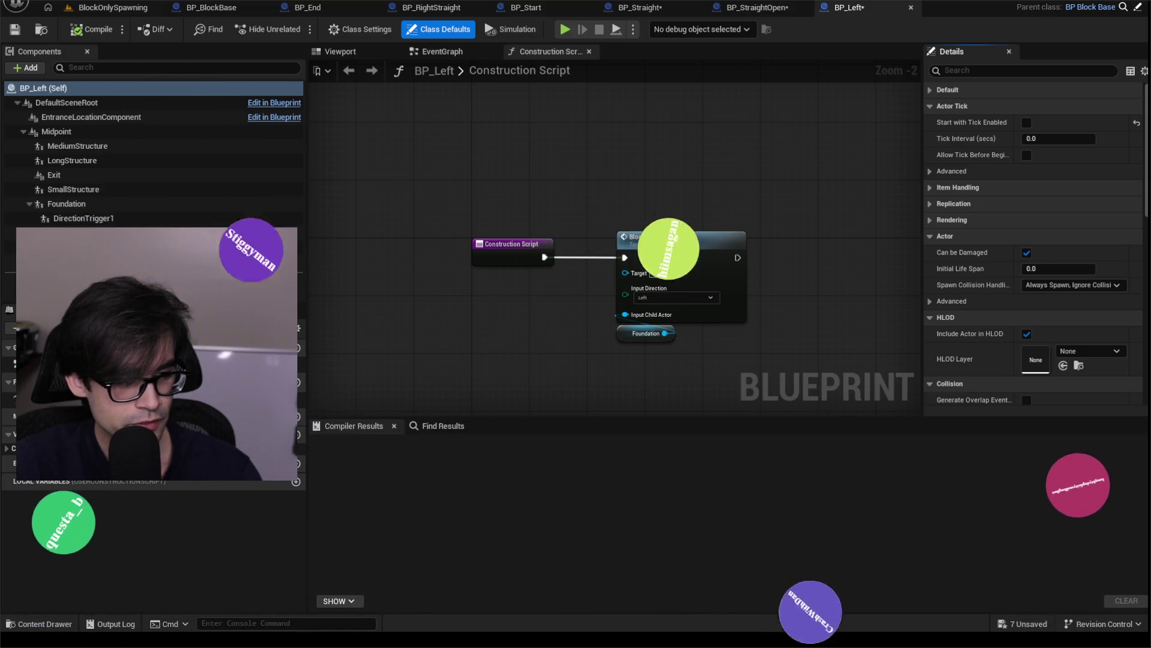
- Delete DirectionTrigger1 and the trigger components below it from BP_Left
left_click(96, 219)
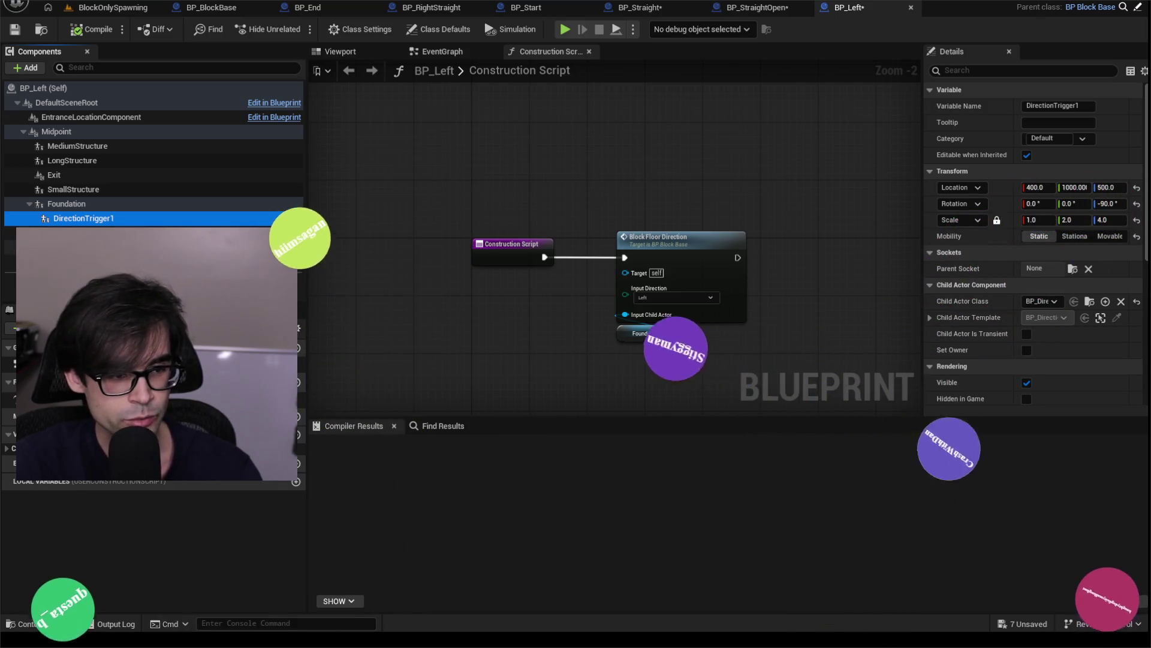
left_click(120, 261, "shift")
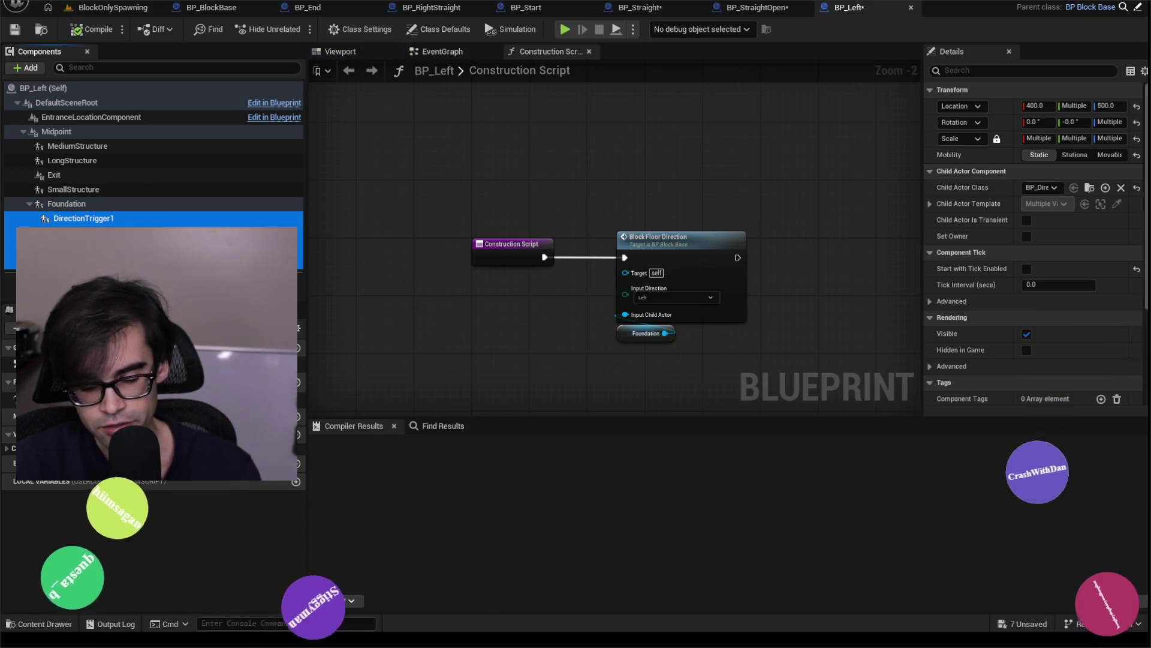
key("Delete")
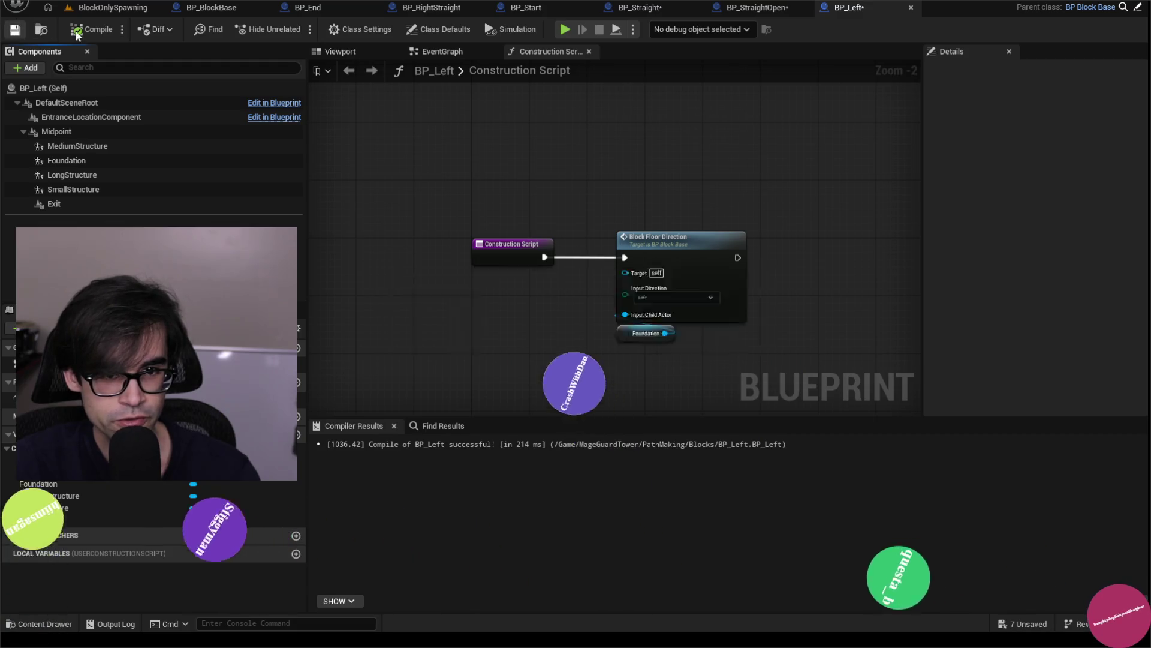
- Check BP_Left's 3D preview, recompile it, and return to the BlockOnlySpawning level
left_click(440, 53)
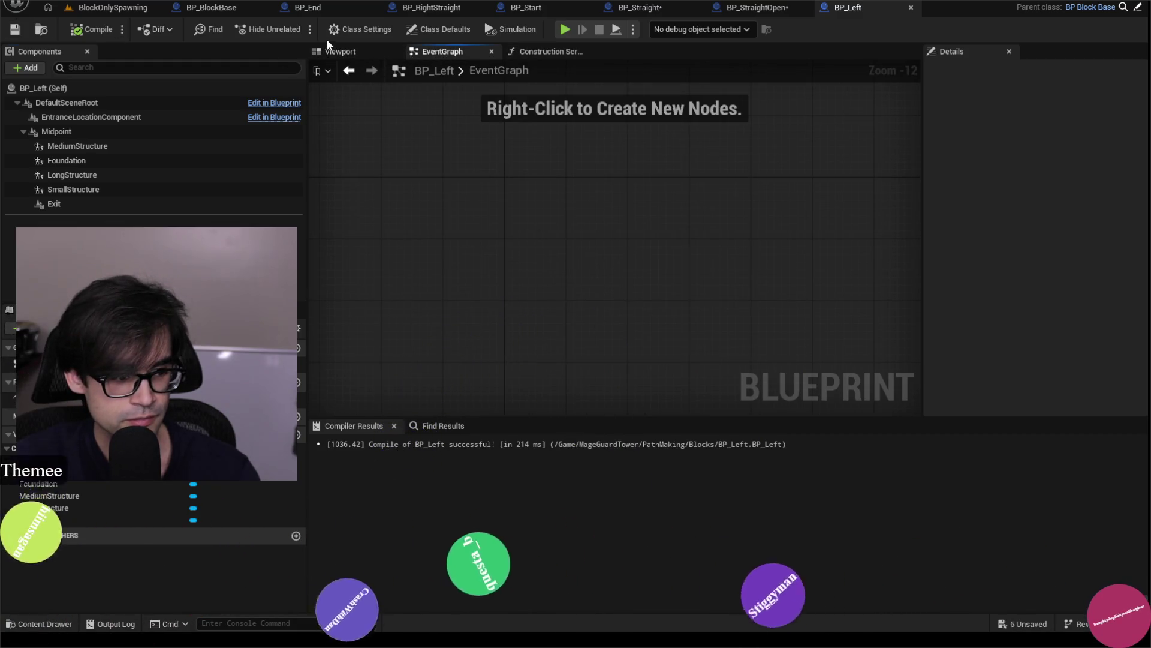
left_click(337, 52)
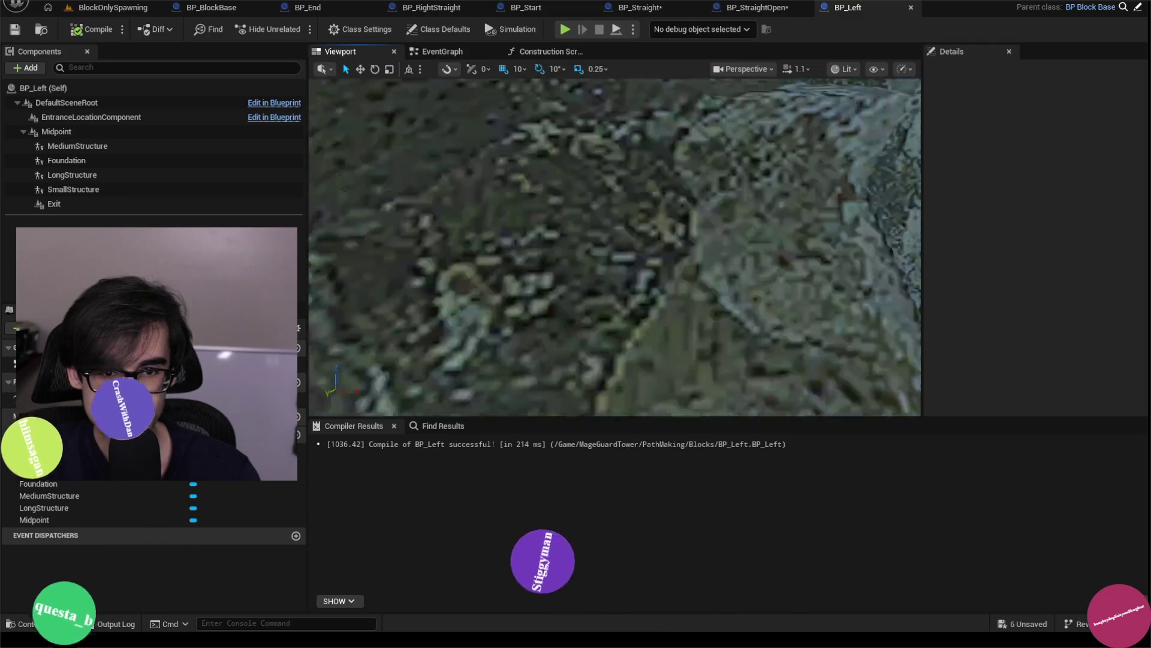
left_click_drag(682, 261, 683, 261)
left_click(96, 189)
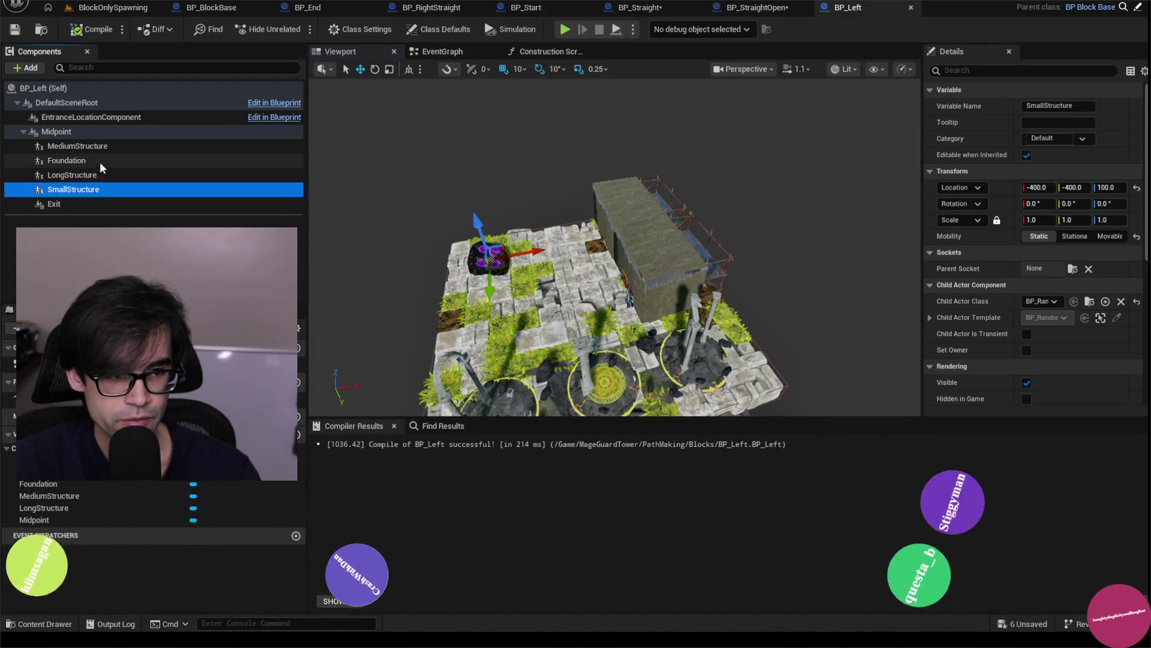
left_click(92, 30)
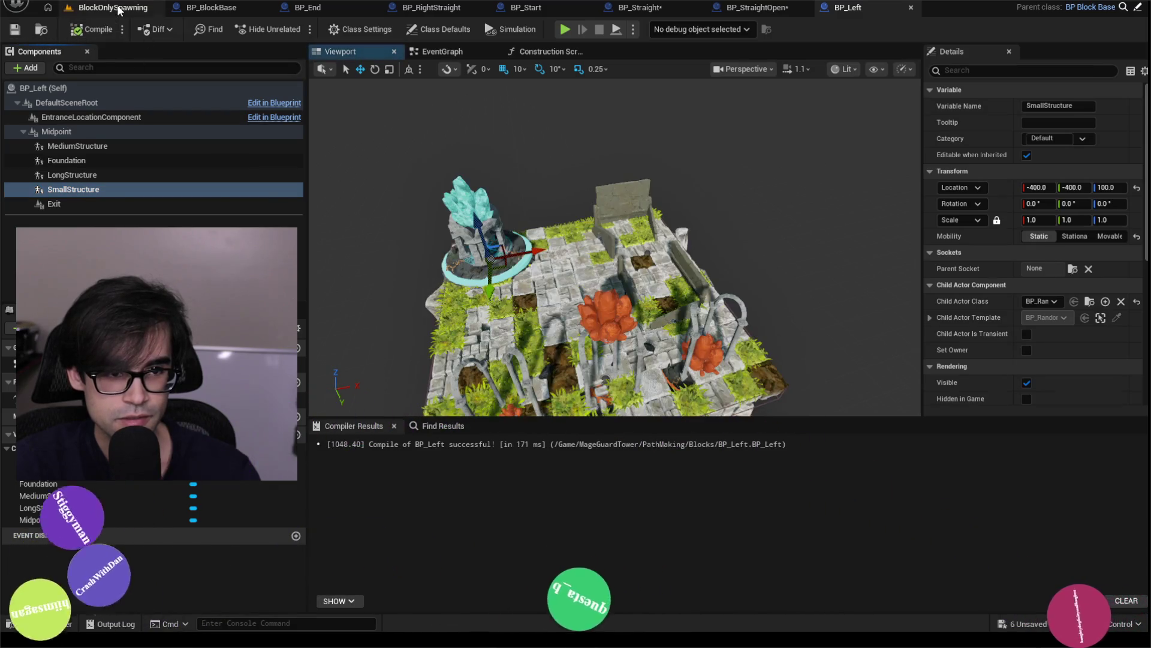
left_click(118, 8)
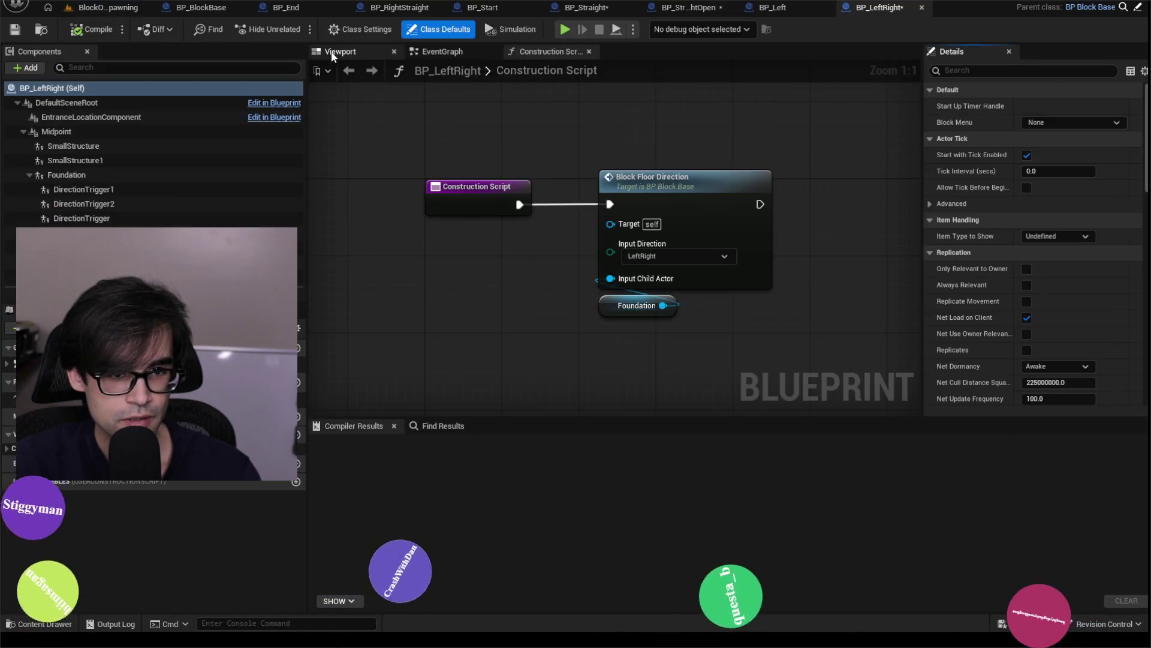
- Delete all three DirectionTrigger components from BP_LeftRight in its Viewport
left_click(335, 52)
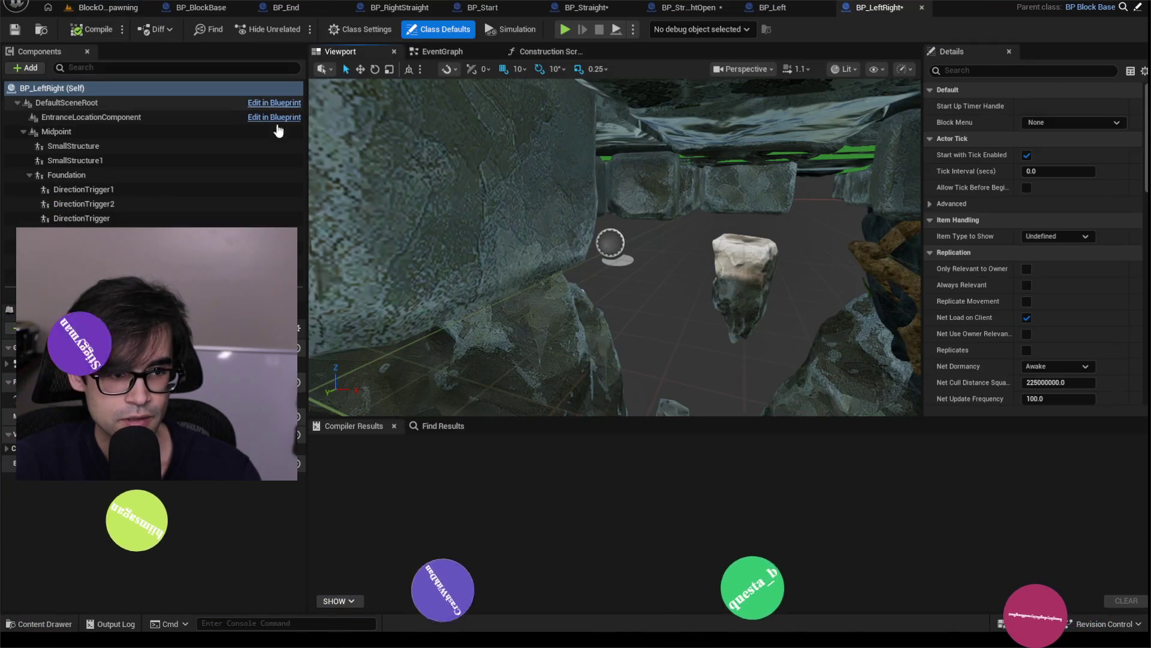
double_click(130, 192)
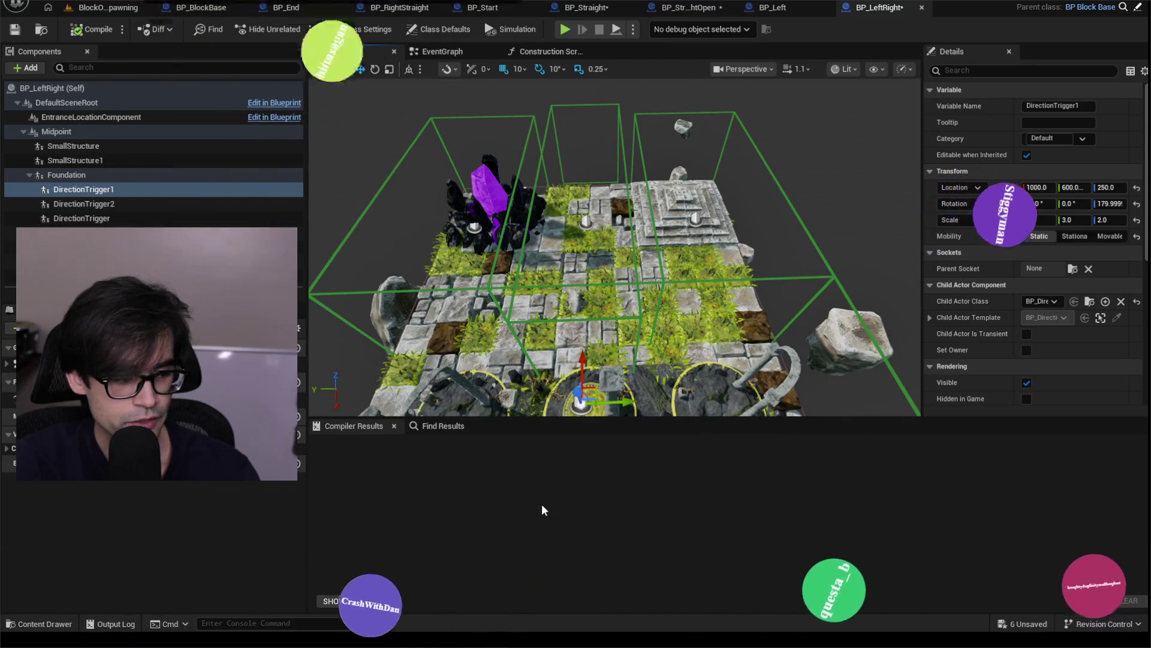
scroll(615, 252, "down", 5)
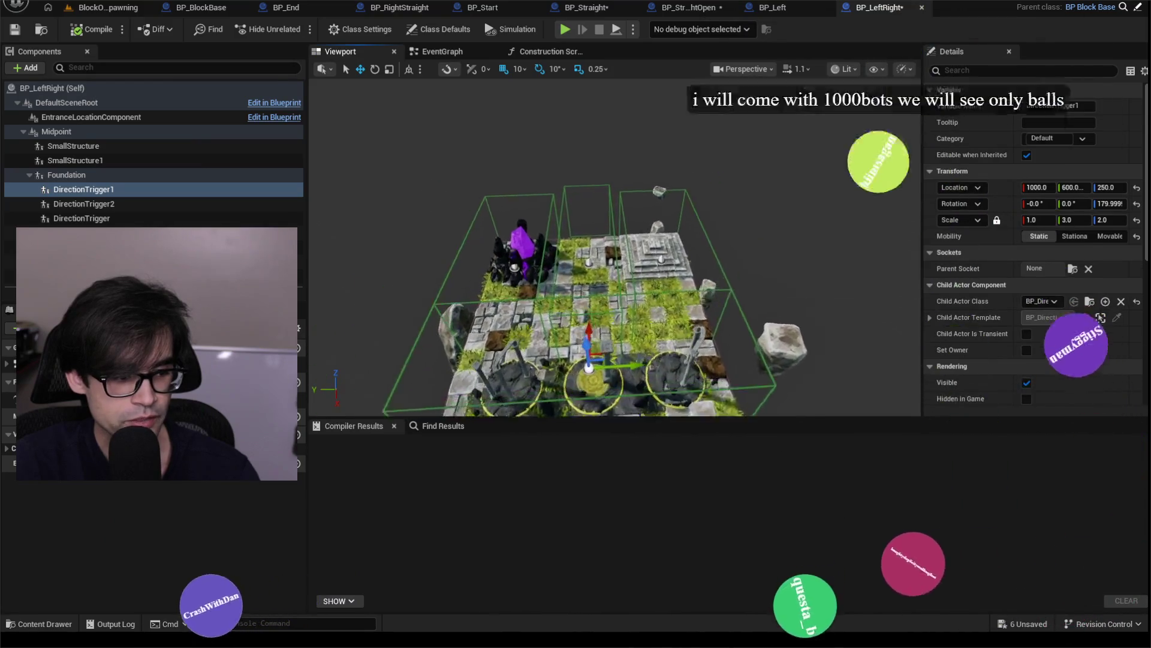
scroll(539, 264, "up", 3)
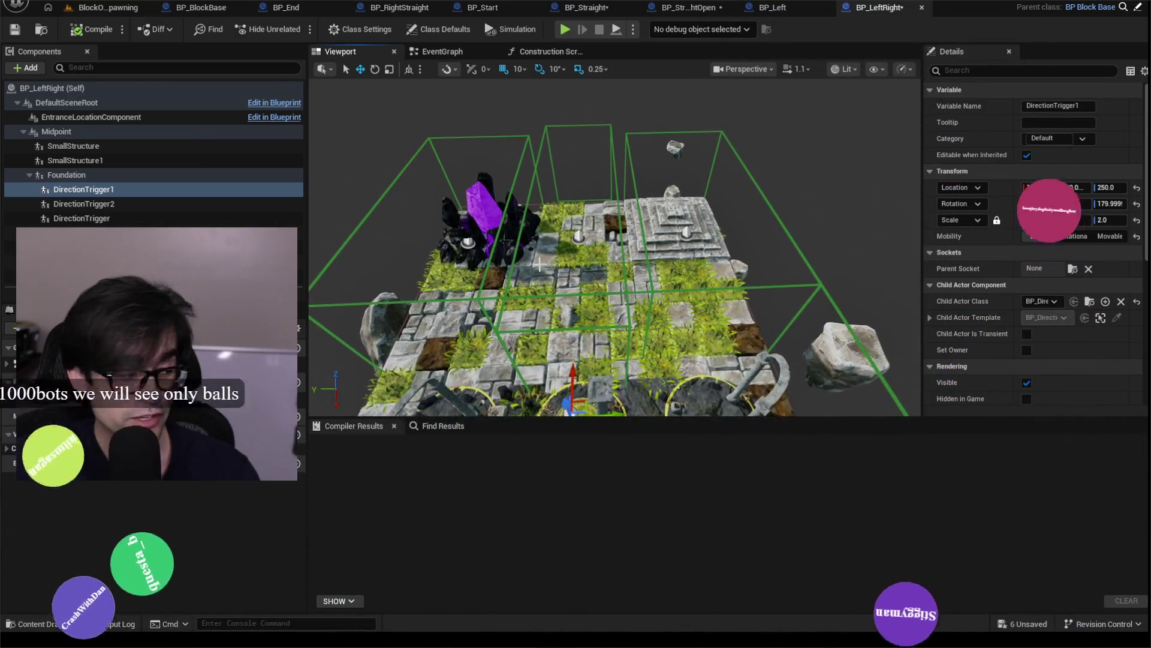
left_click_drag(539, 265, 542, 288)
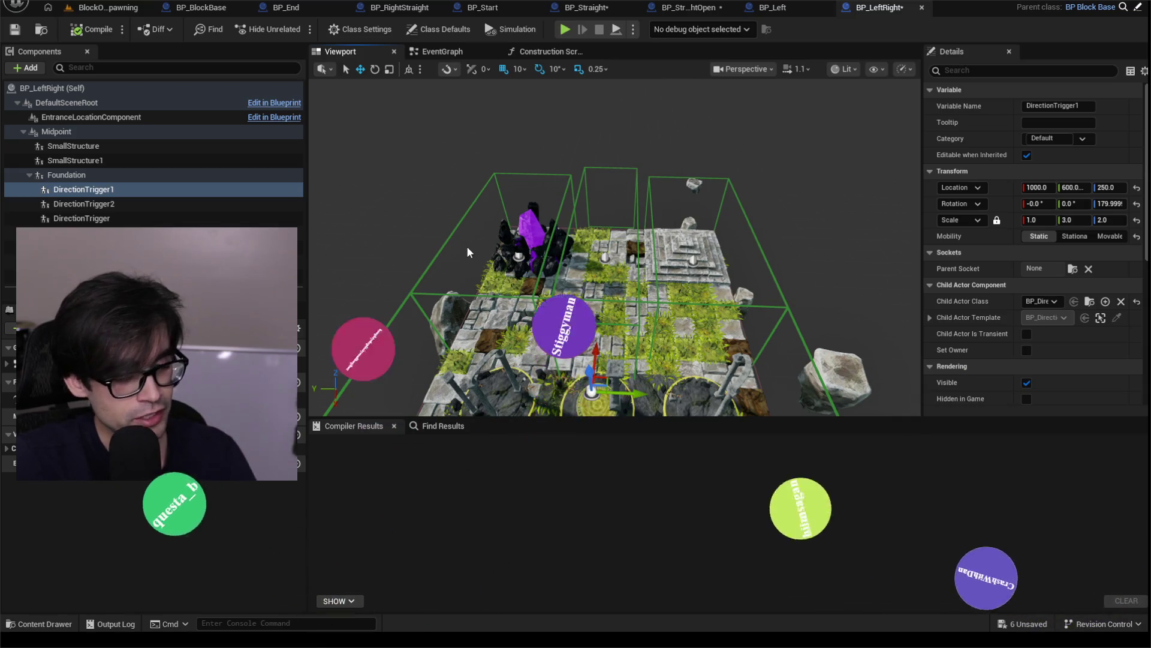
mouse_move(470, 252)
left_mouse_down()
mouse_move(479, 279)
mouse_move(489, 269)
left_mouse_up()
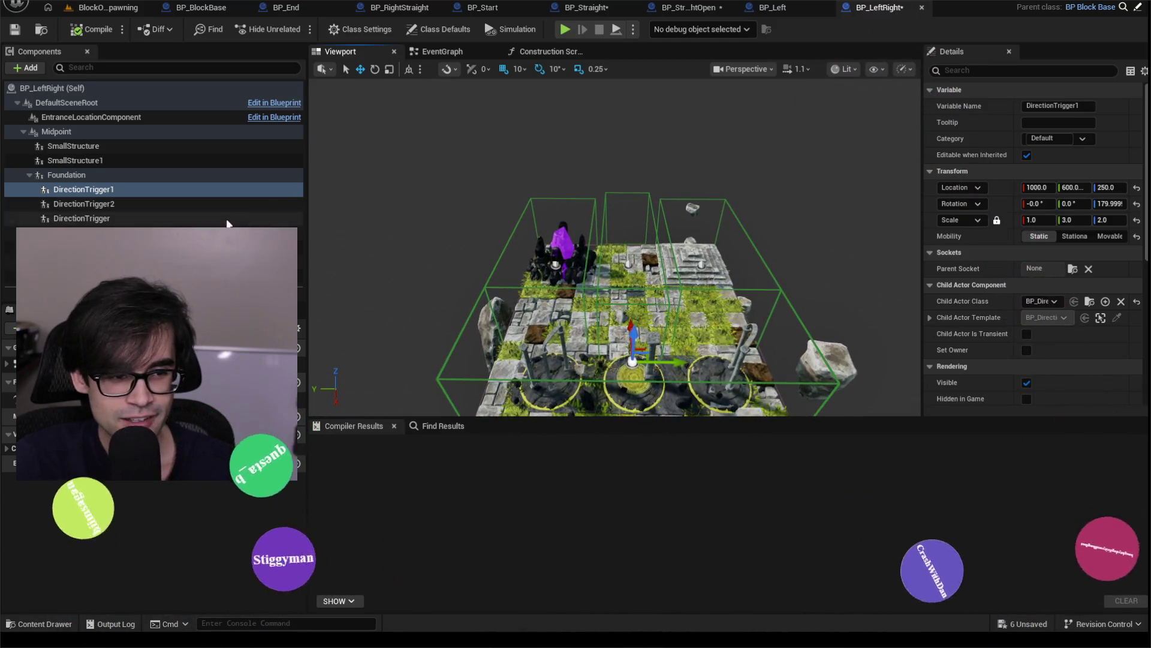
left_click(228, 223, "shift")
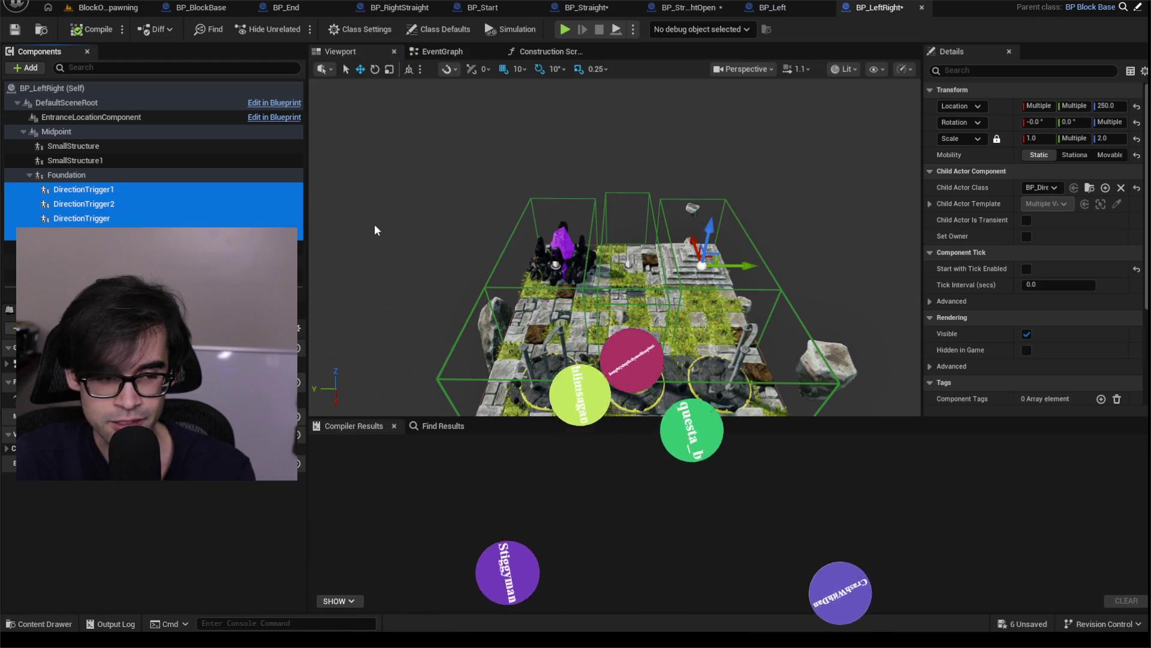
key("Delete")
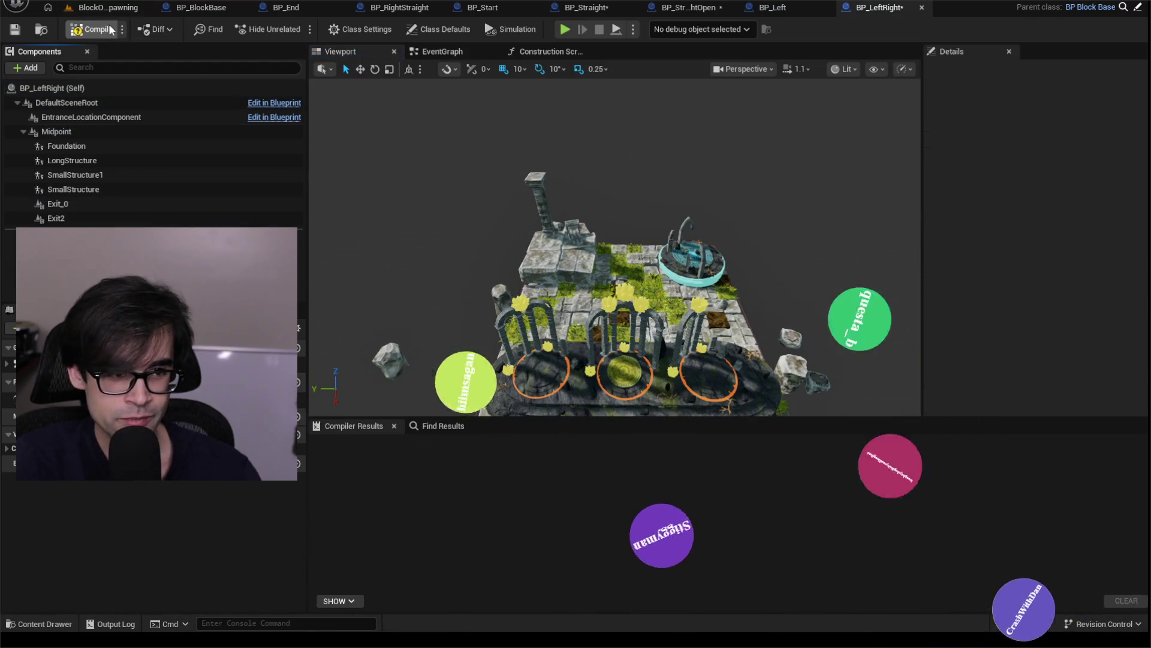
- Compile BP_LeftRight, inspect the regenerated fountain block, and move on to BP_StraightOpen
left_click(111, 30)
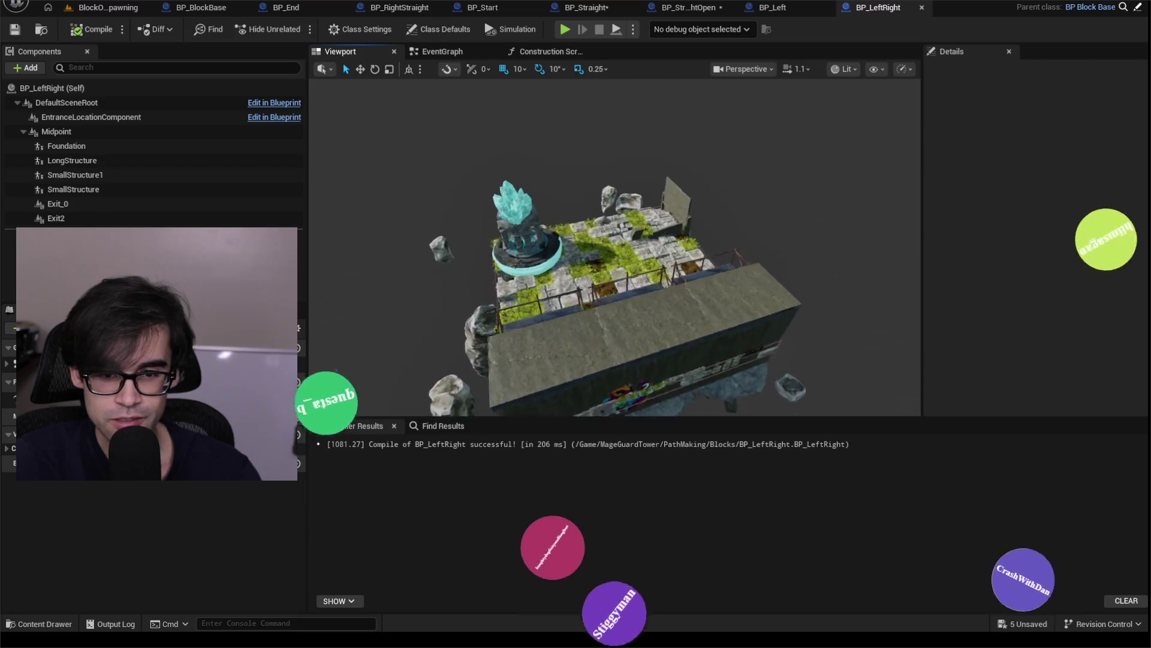
mouse_move(553, 189)
left_mouse_down()
mouse_move(546, 168)
mouse_move(553, 189)
left_mouse_up()
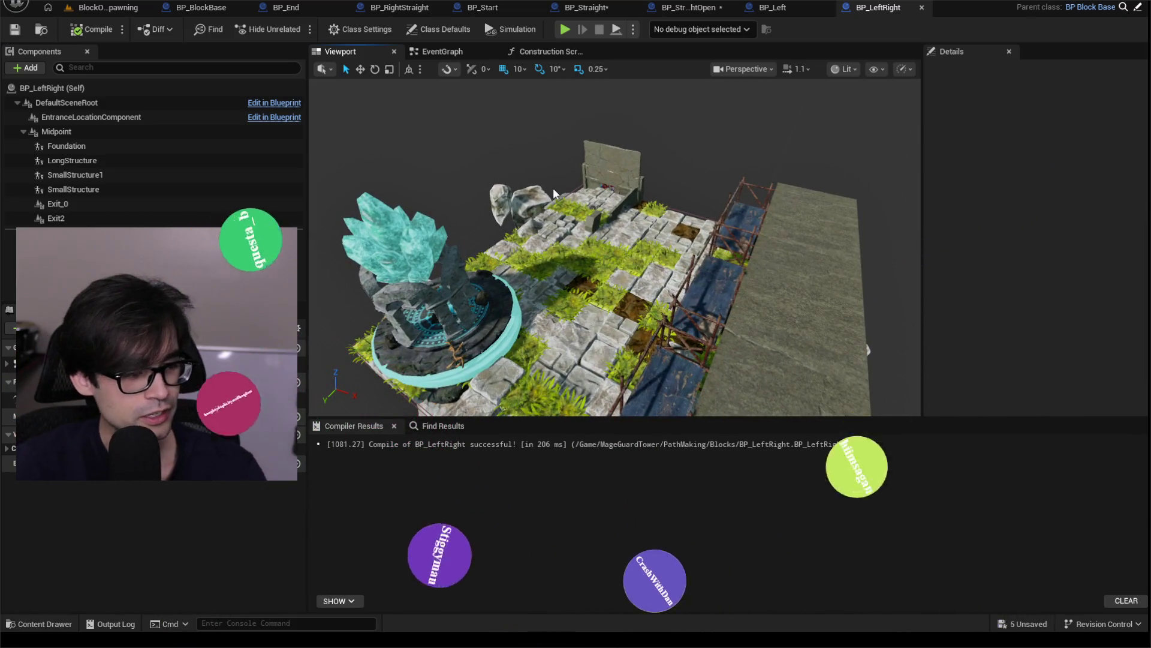
left_click(96, 30)
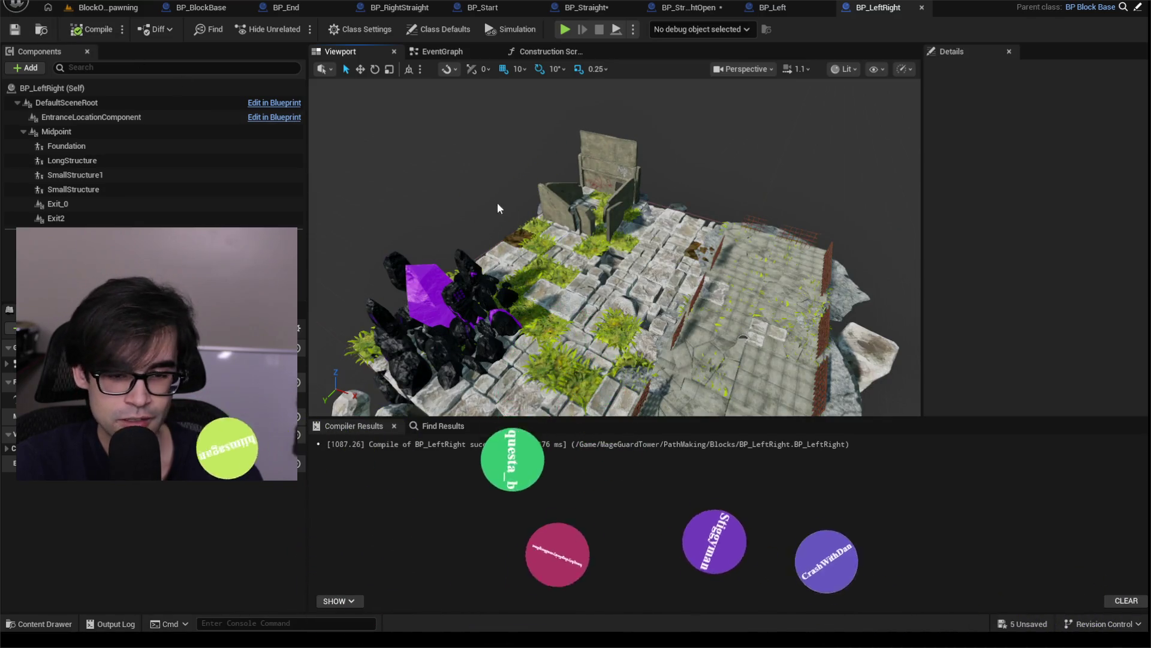
left_click_drag(498, 208, 527, 204)
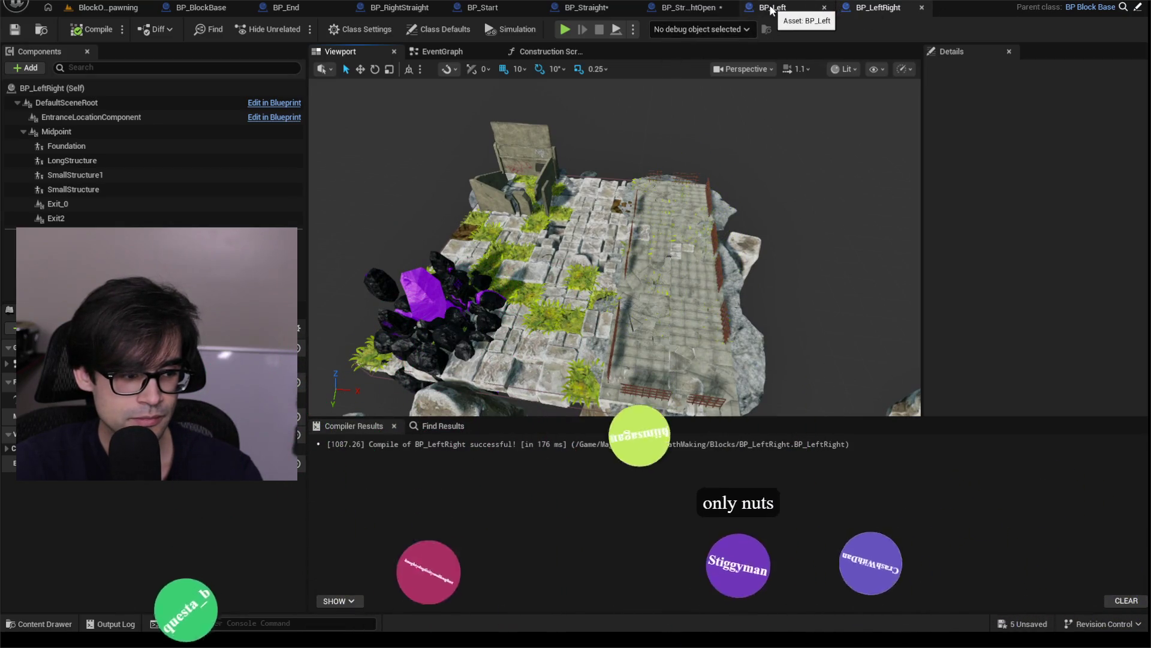
left_click(705, 12)
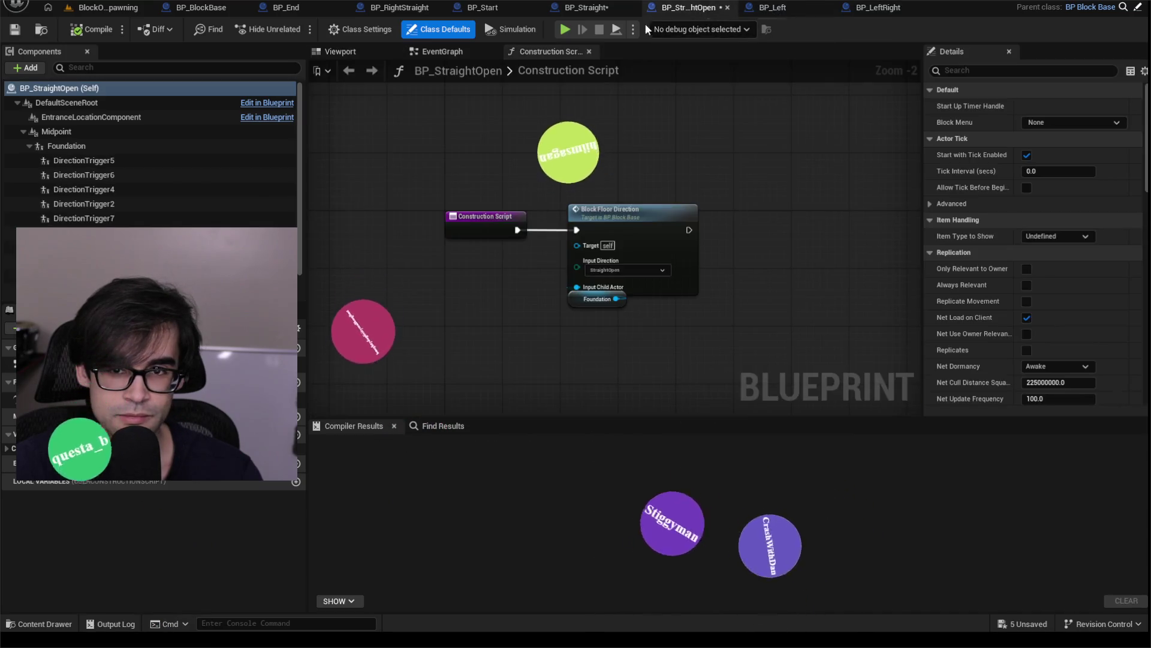
- Return to the BlockOnlySpawning level and select the BP_LeftRightStraight block asset
left_click(18, 29)
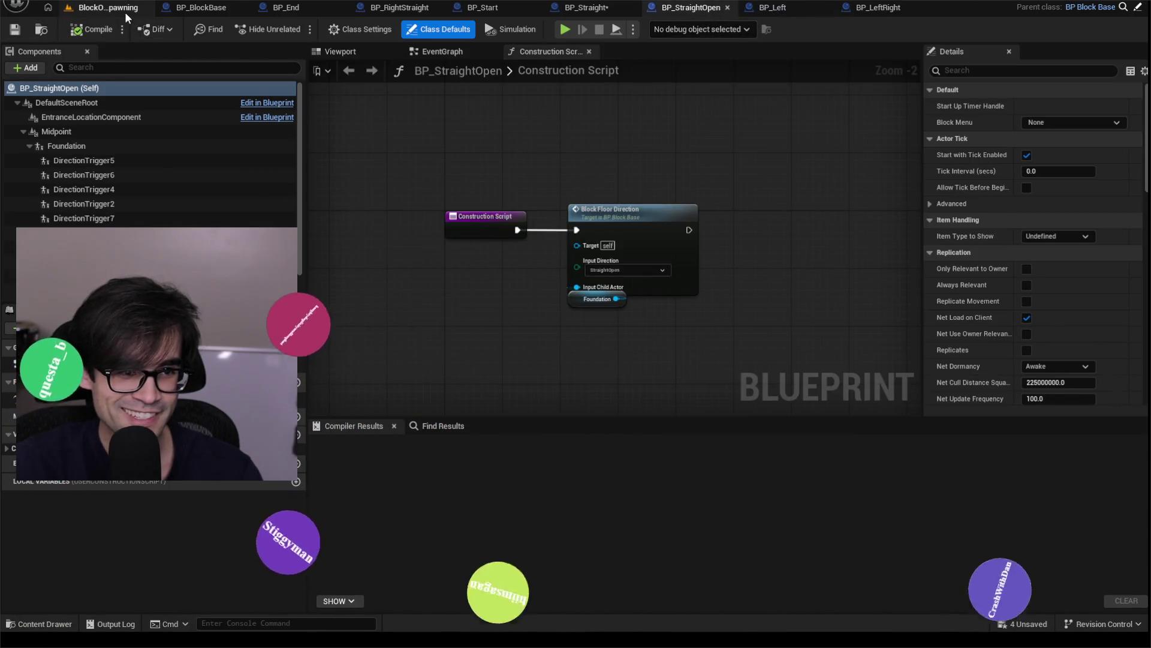
left_click(125, 9)
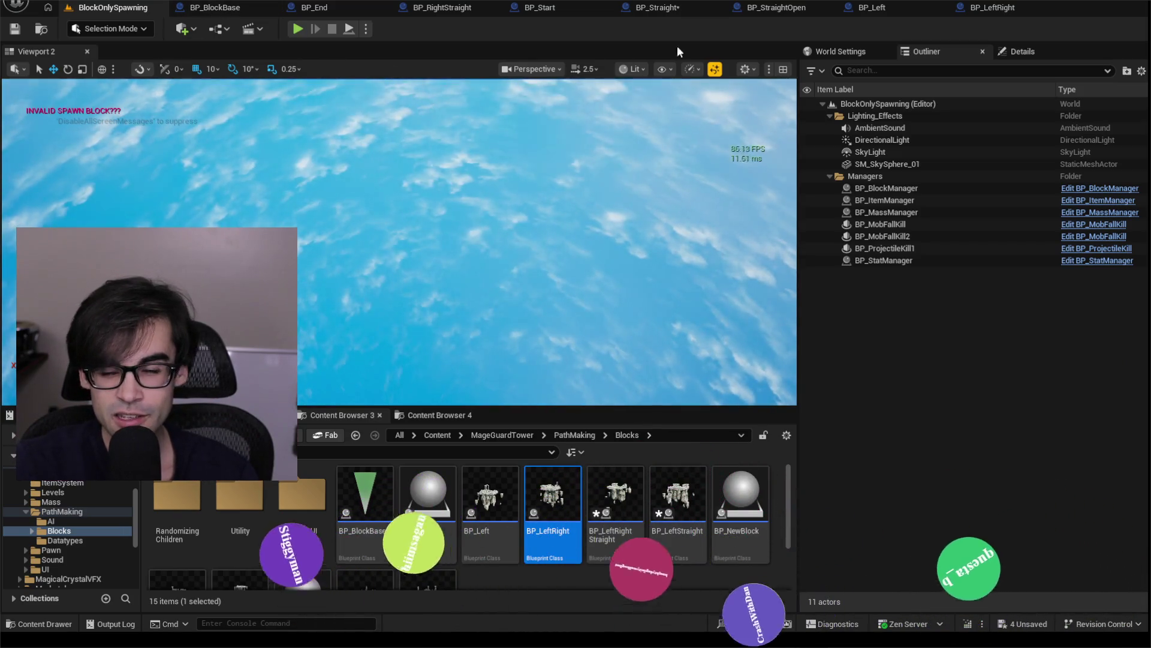
left_click(600, 504)
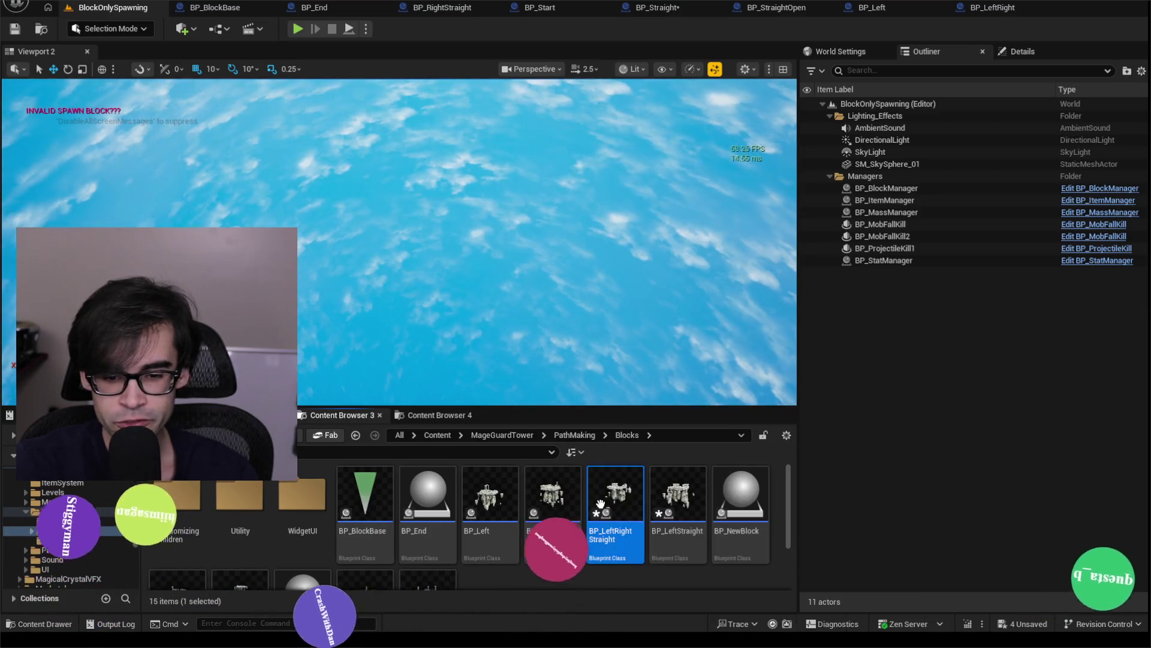
- Open BP_LeftRightStraight and delete its DirectionTrigger and DirectionTrigger1 components
double_click(603, 509)
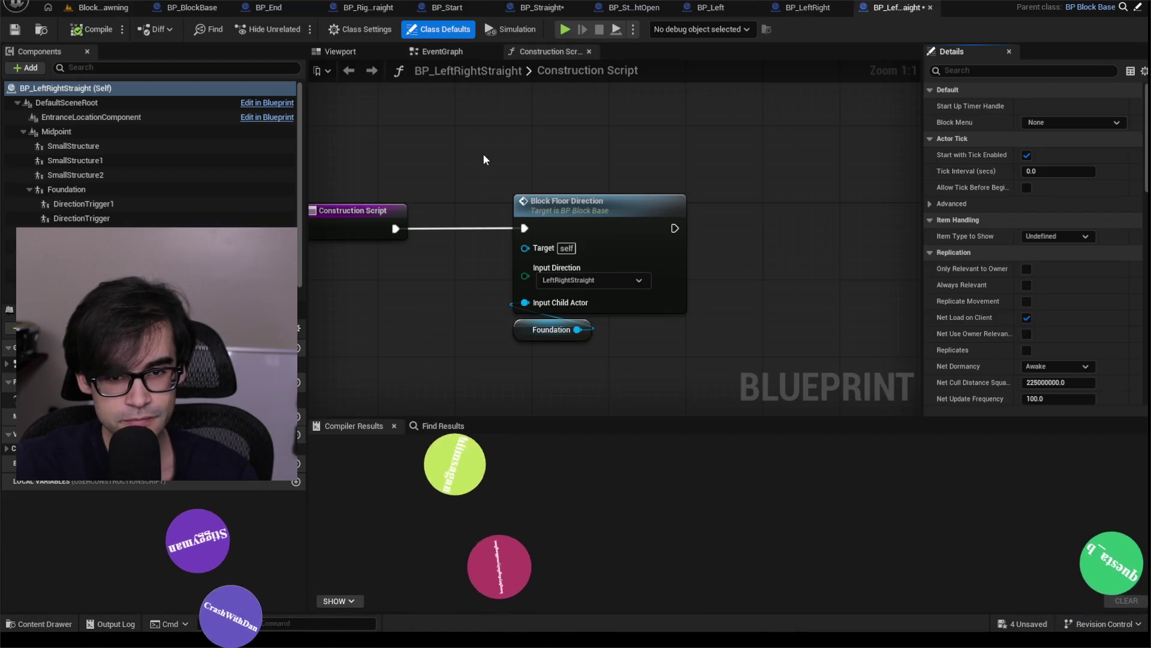
left_click(345, 49)
key("f")
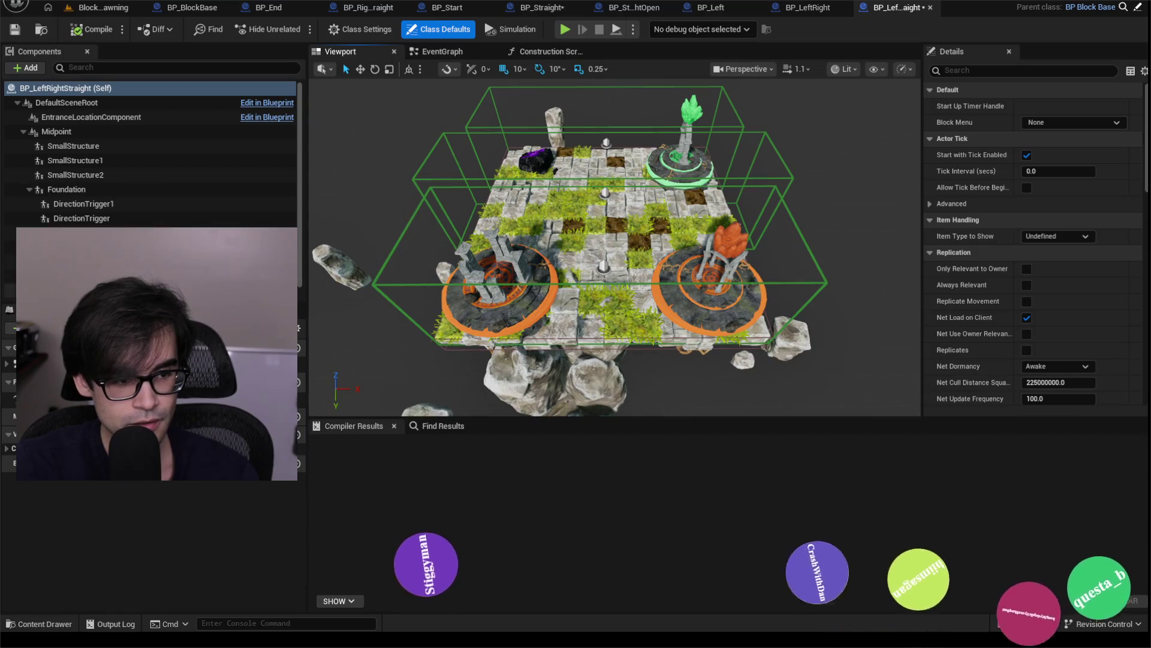
left_click(81, 218)
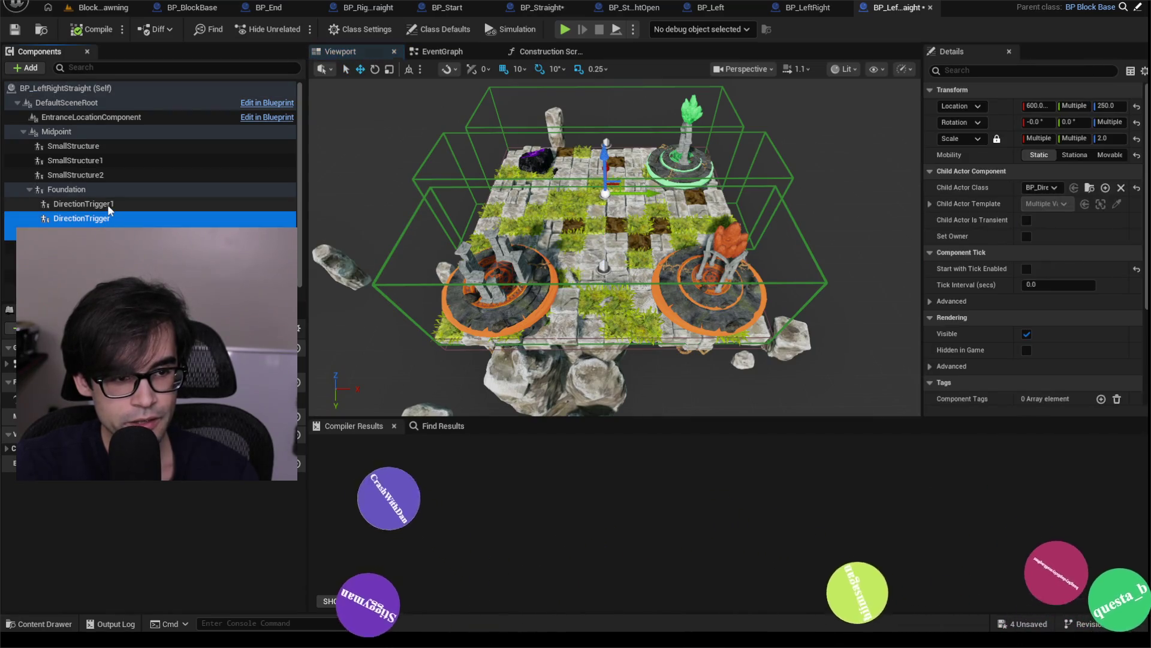
left_click(109, 205, "shift")
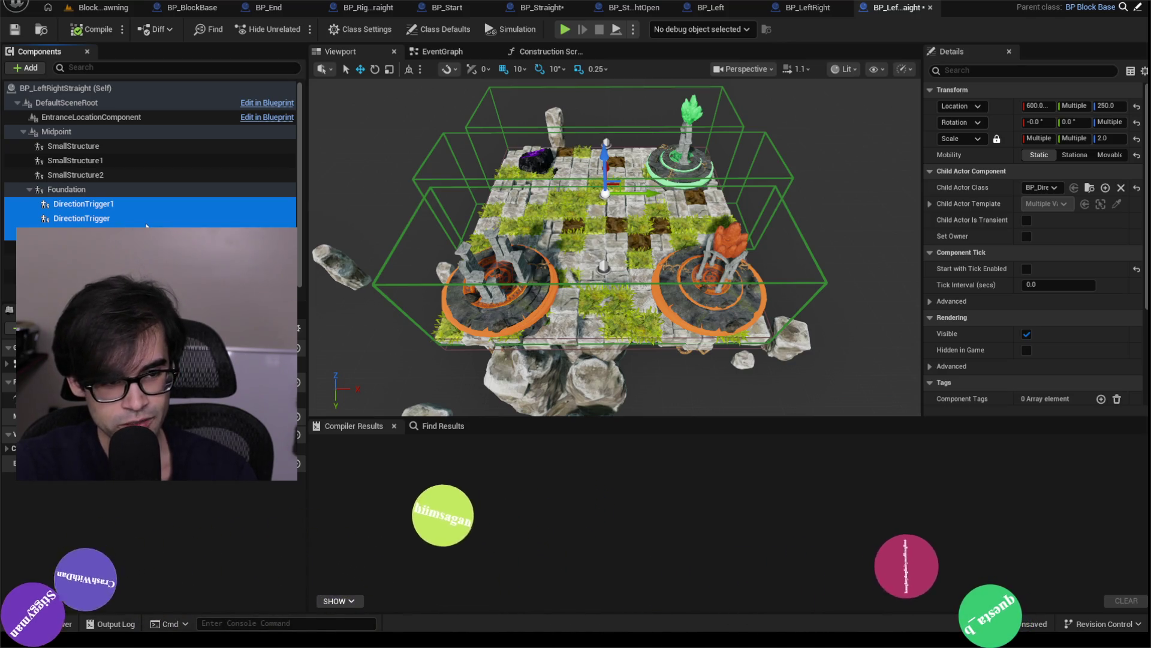
key("Delete")
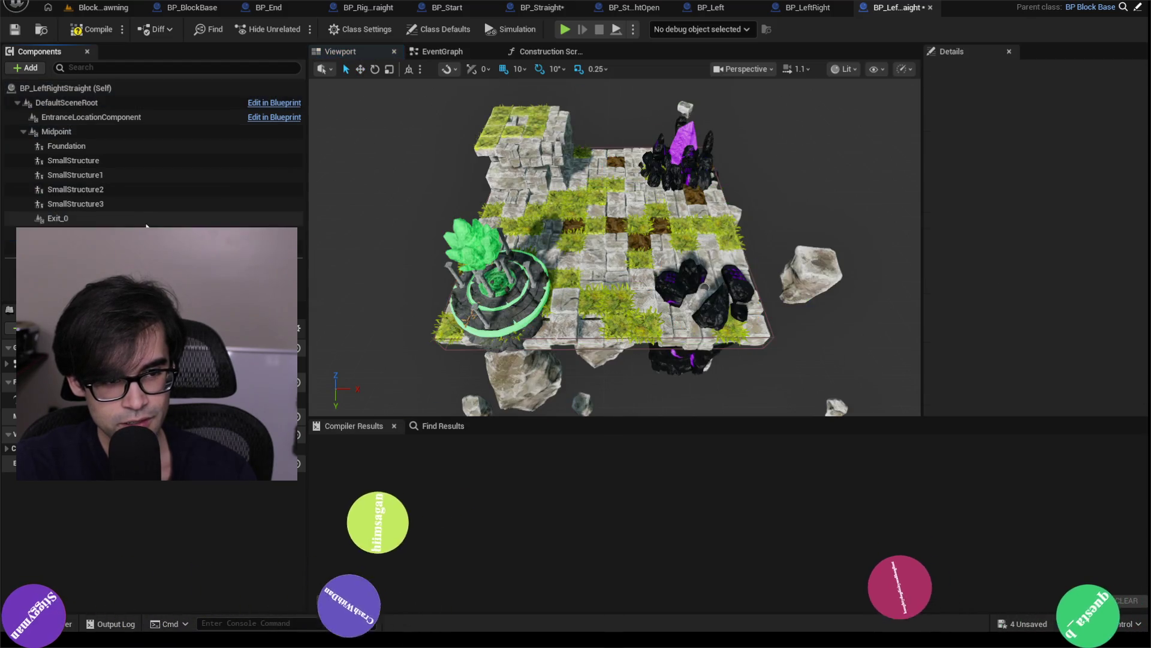
- Recompile BP_LeftRightStraight, inspect the regenerated block, and return to the level
left_click(88, 31)
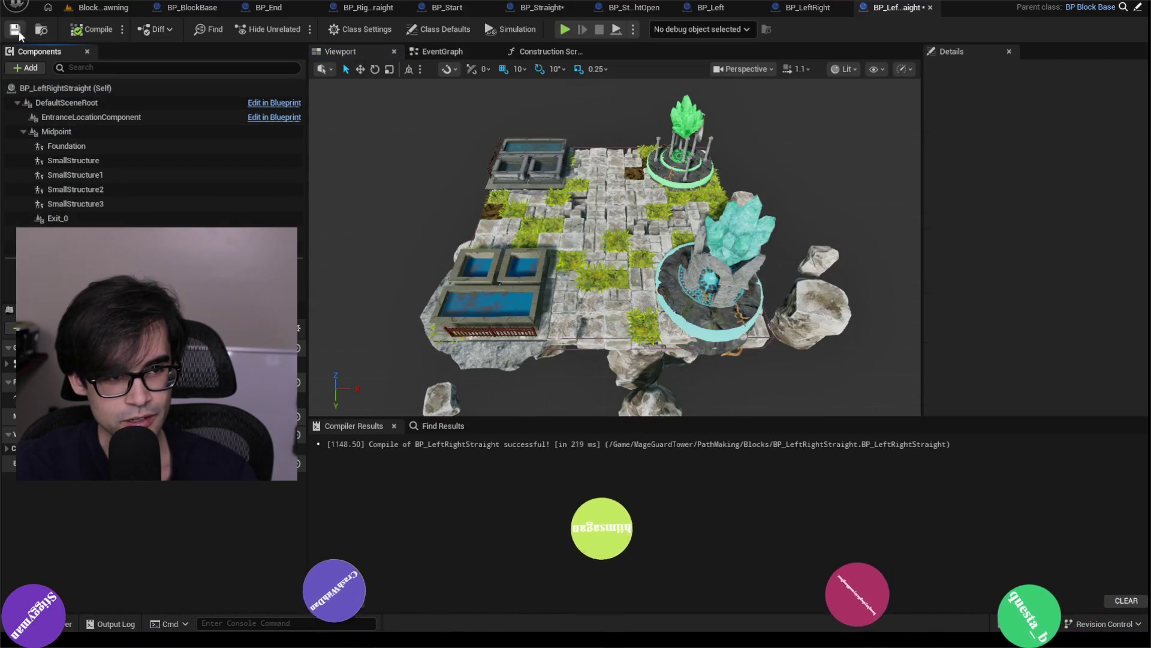
mouse_move(599, 270)
left_mouse_down()
mouse_move(582, 222)
mouse_move(507, 235)
mouse_move(532, 201)
mouse_move(547, 201)
left_mouse_up()
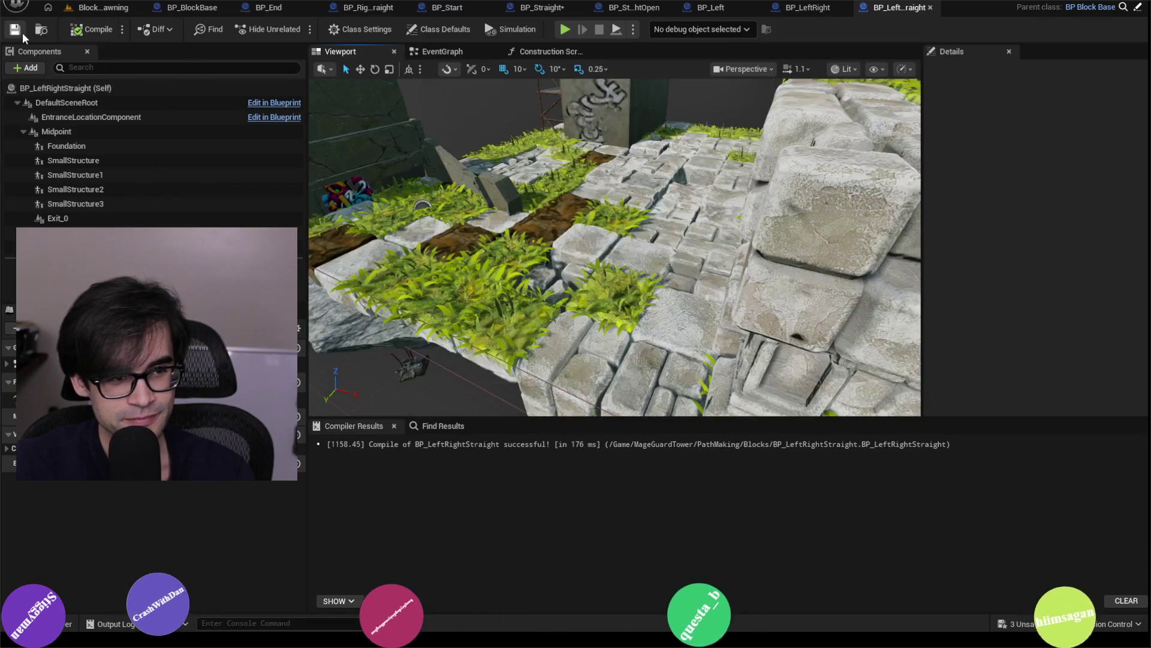
left_click(107, 8)
- Open BP_LeftStraight and delete its three DirectionTrigger components
double_click(699, 496)
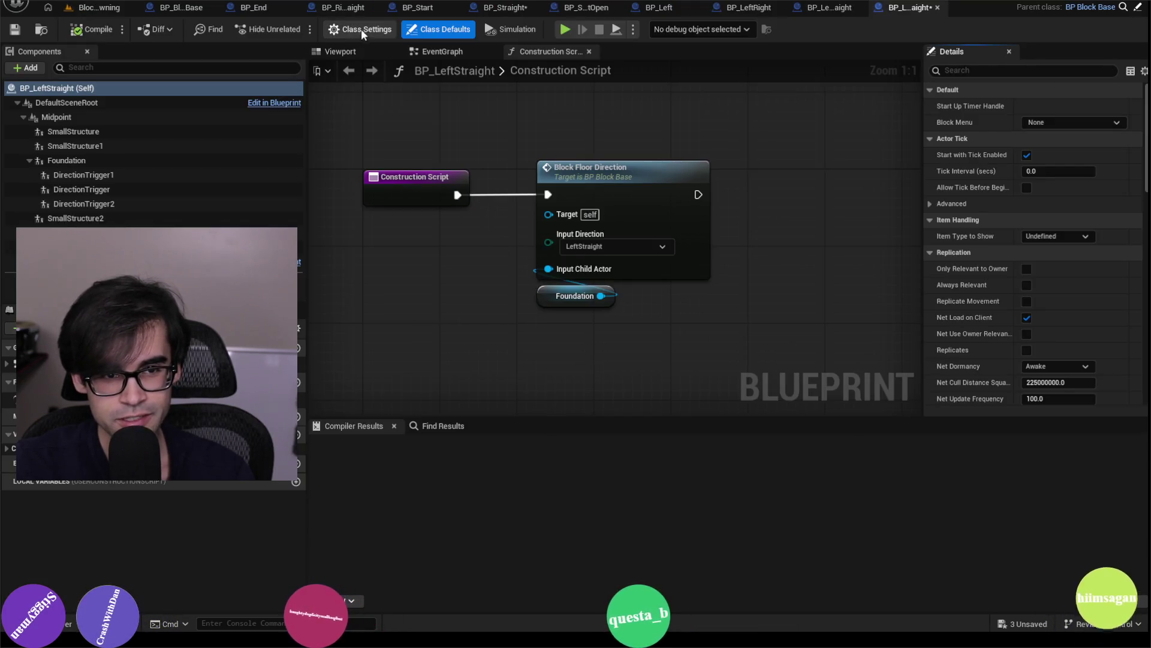
left_click(387, 51)
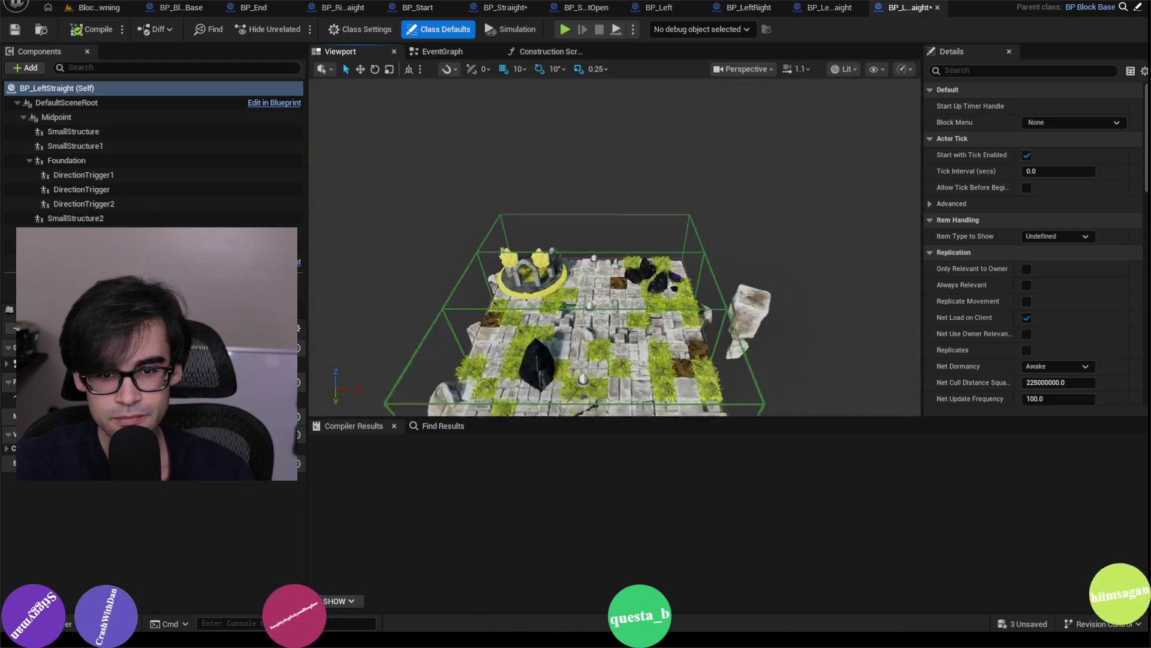
left_click(85, 175)
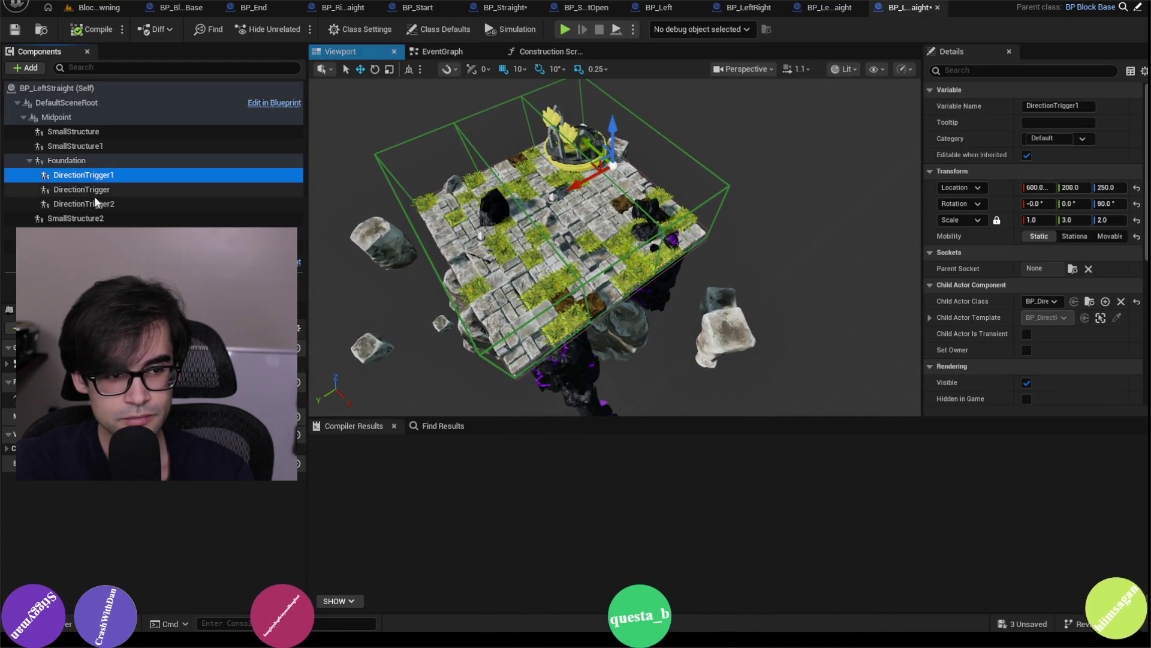
left_click(99, 205, "shift")
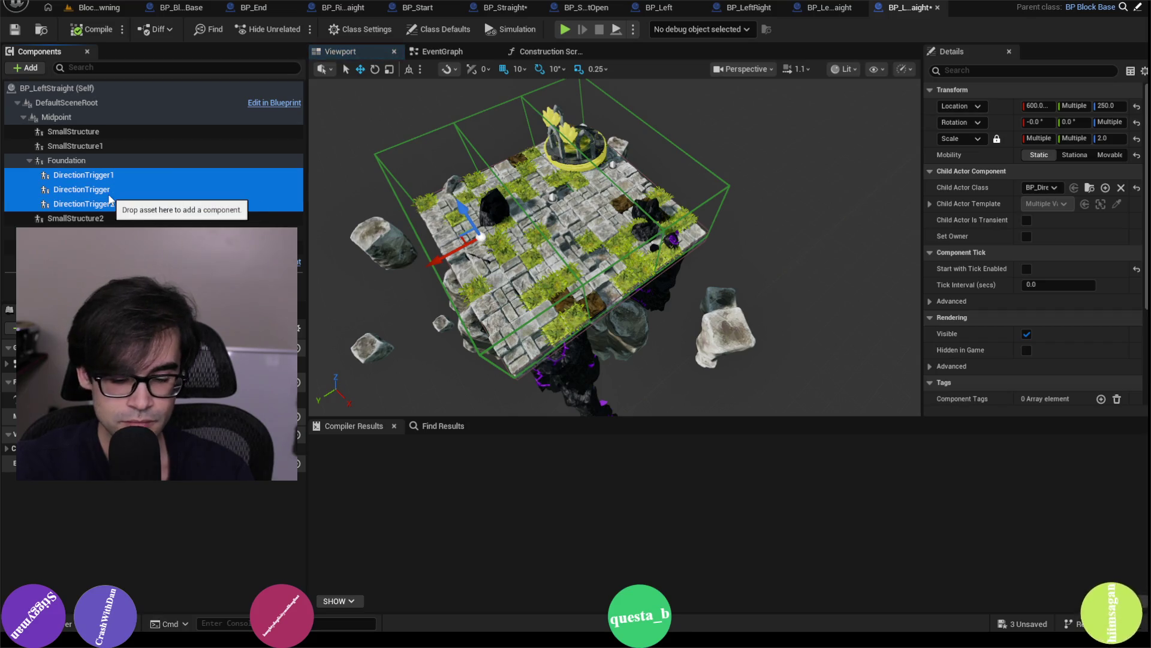
key("Delete")
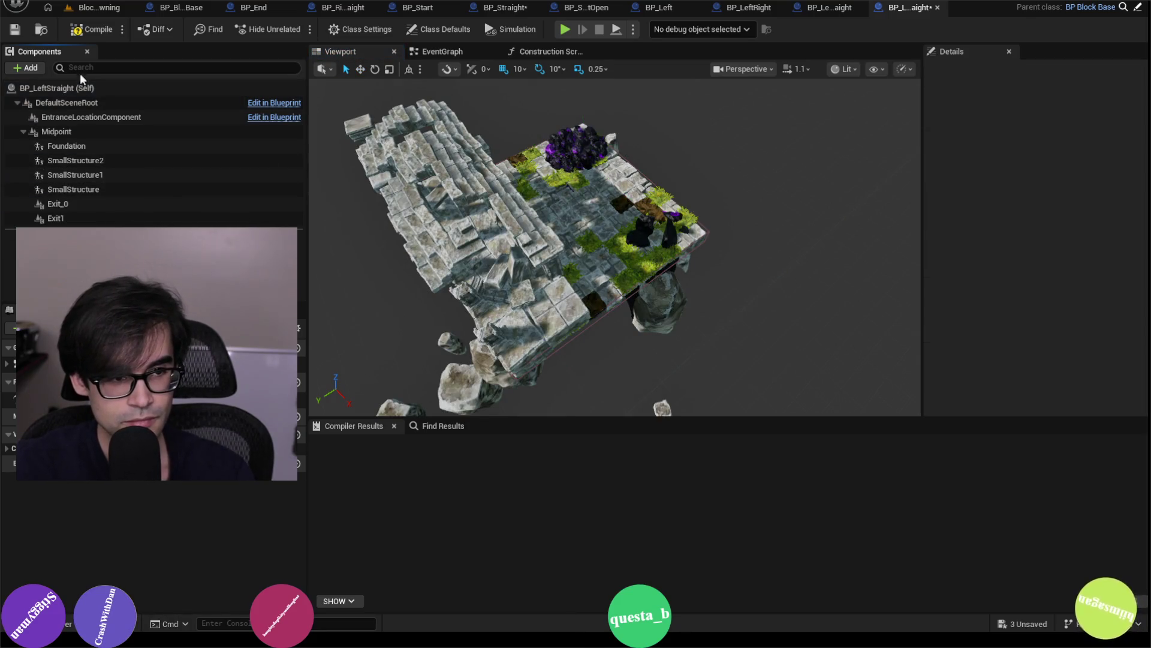
- Recompile BP_LeftStraight, orbit the result, and return to the BlockOnlySpawning level
left_click(96, 30)
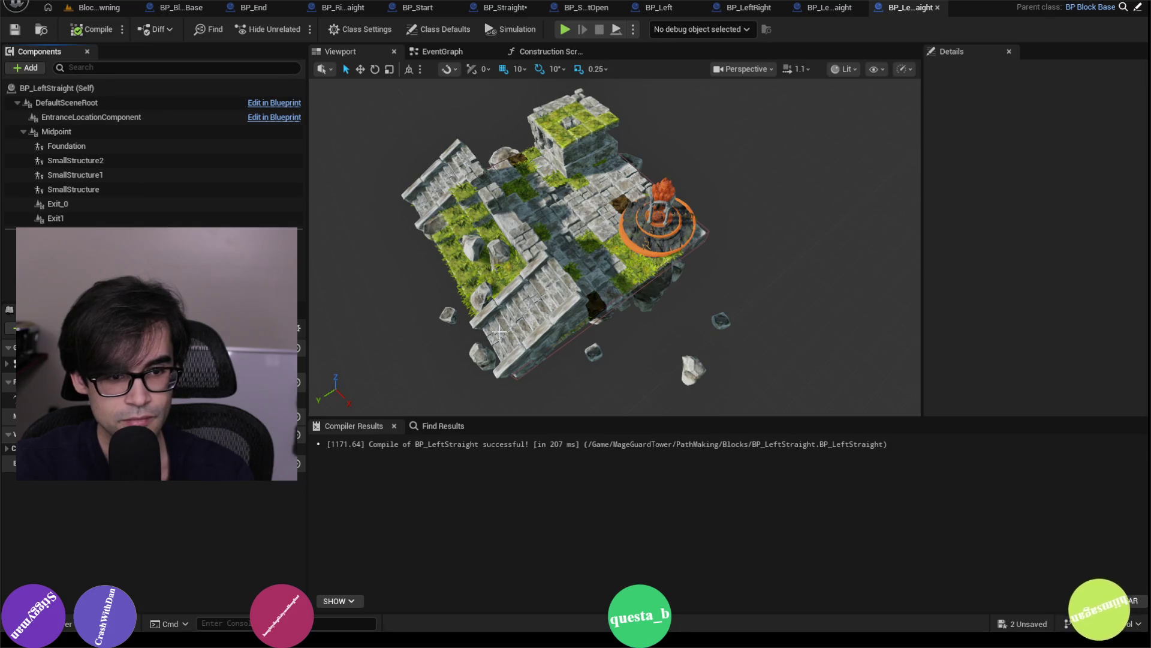
left_click_drag(494, 316, 523, 316)
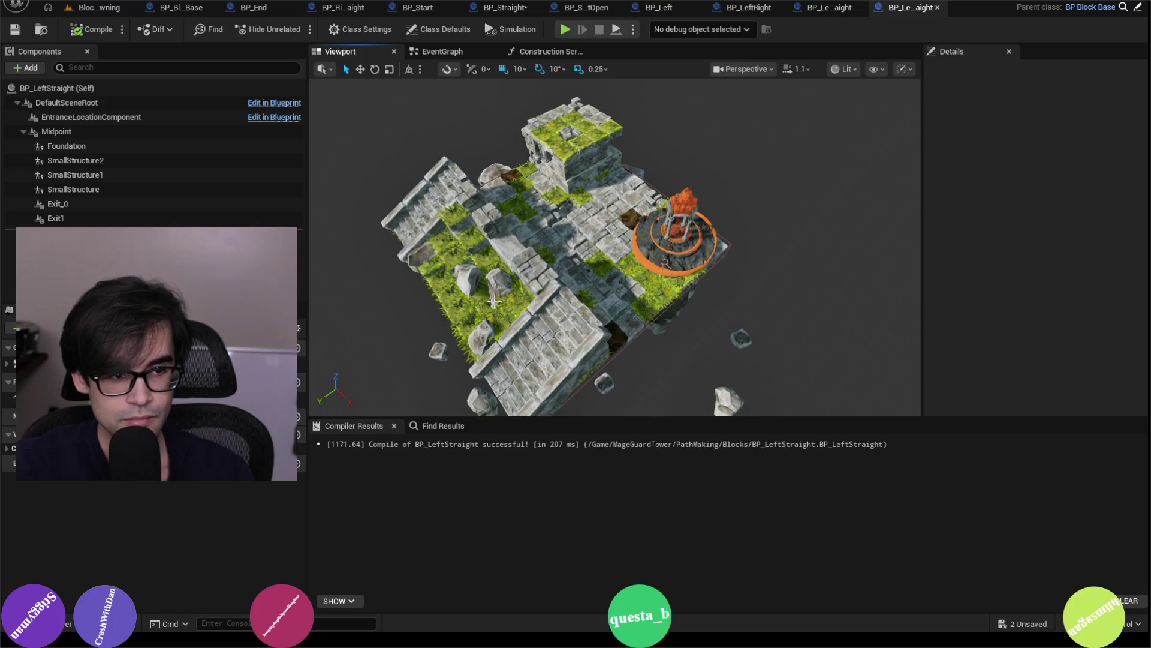
left_click(111, 7)
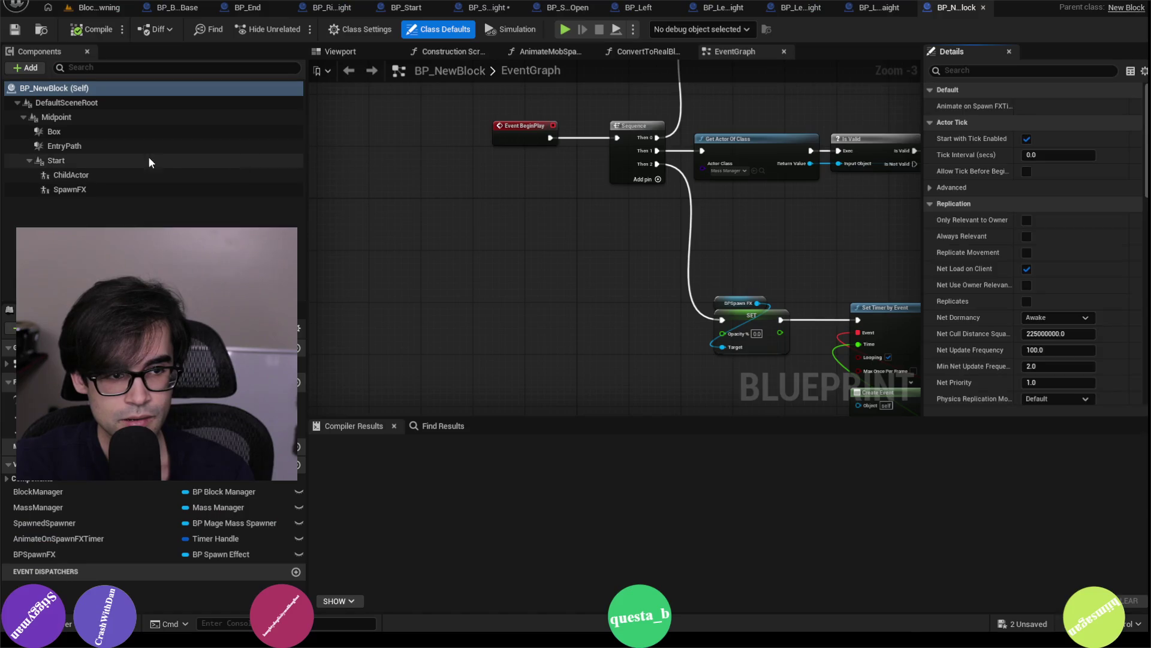
- Preview BP_NewBlock and inspect its ChildActor, EntryPath and Box components
left_click(340, 51)
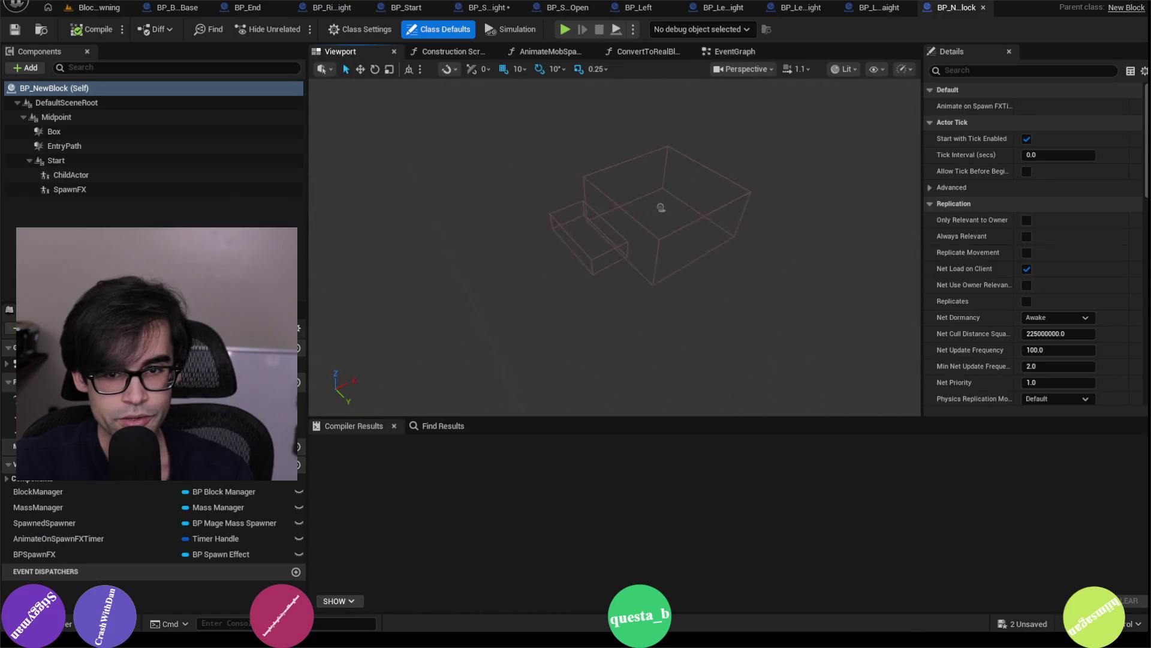
left_click_drag(614, 240, 602, 231)
left_click(80, 175)
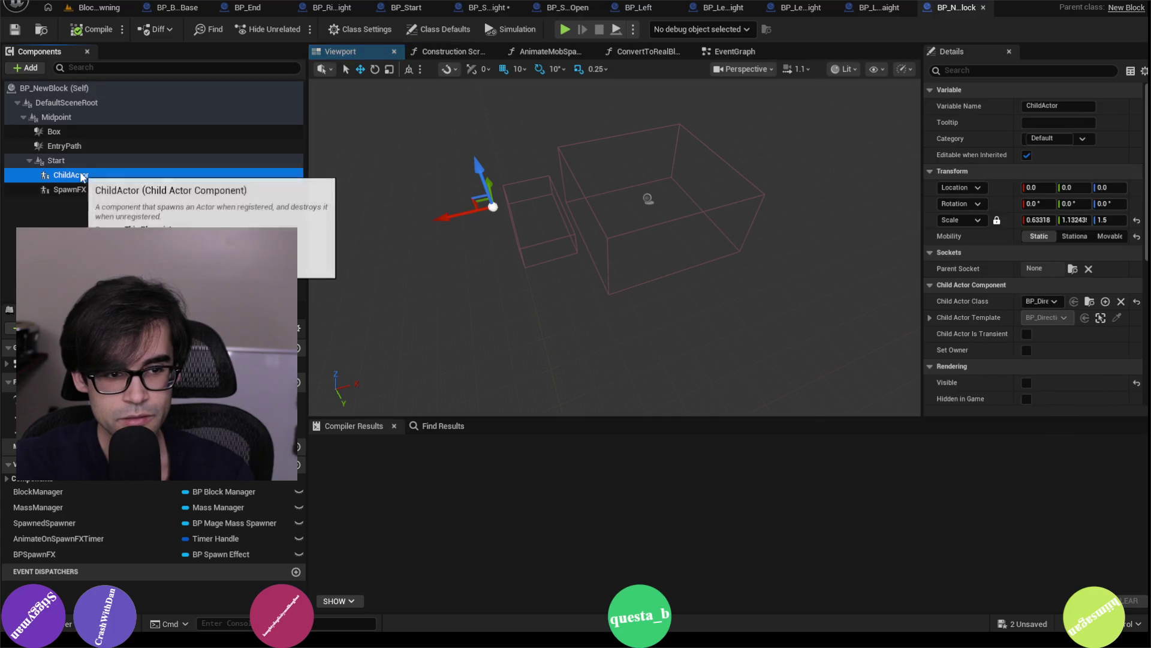
left_click(82, 147)
left_click(87, 133)
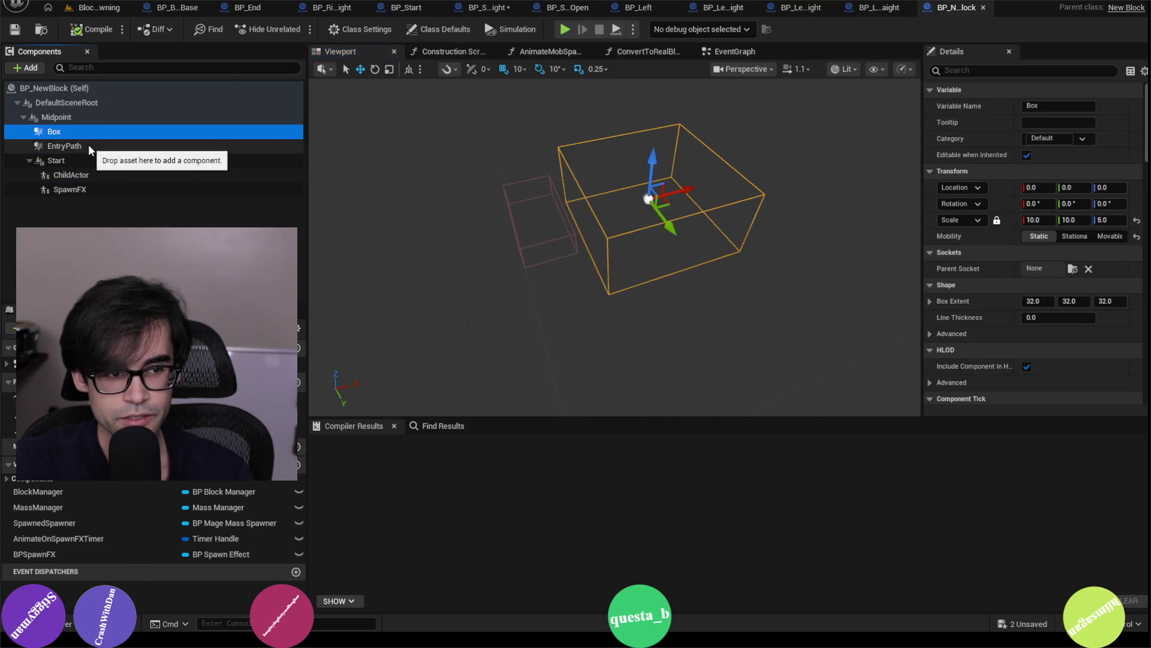
left_click(88, 145)
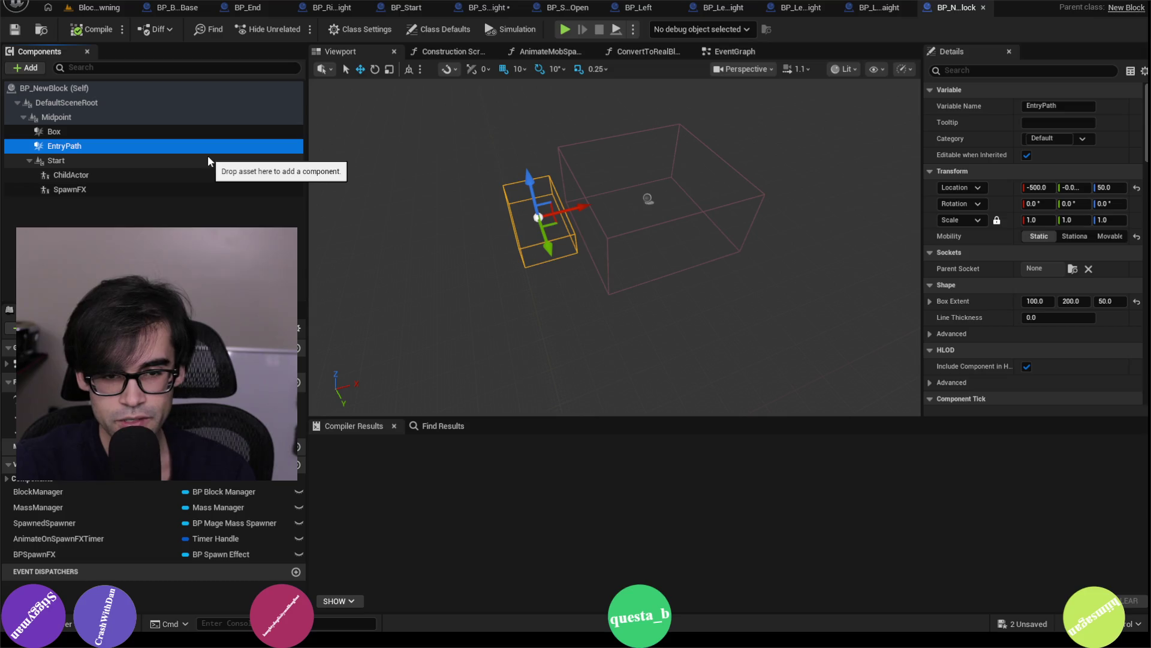
left_click(146, 133)
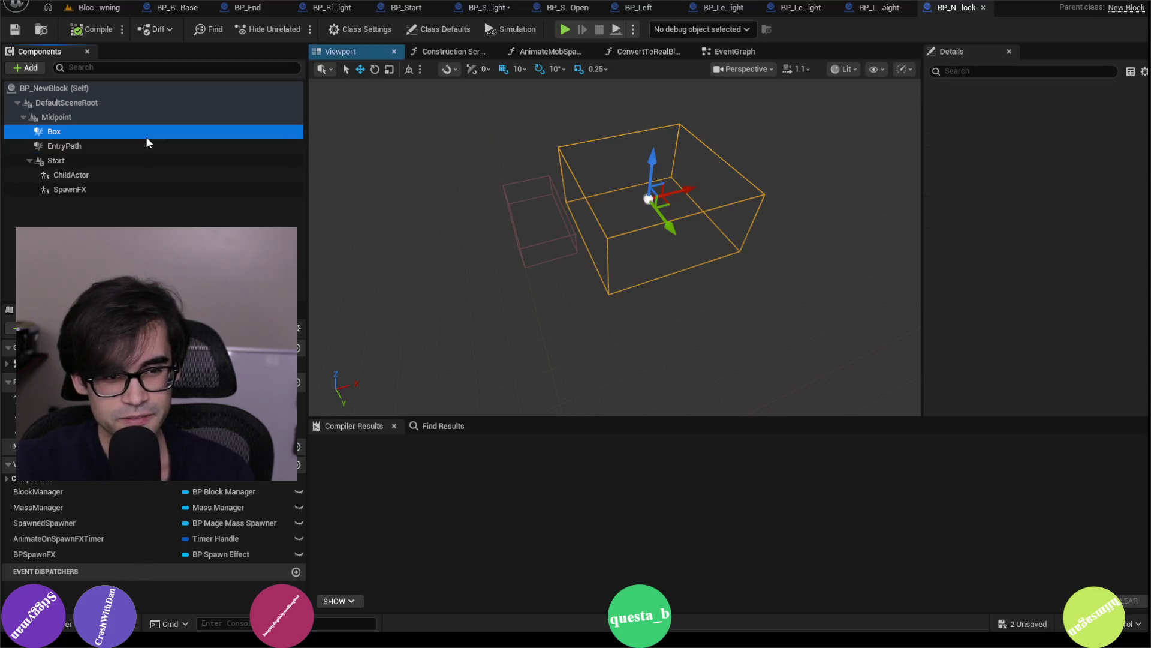
- Delete the ChildActor and SpawnFX components from BP_NewBlock
left_click(178, 175)
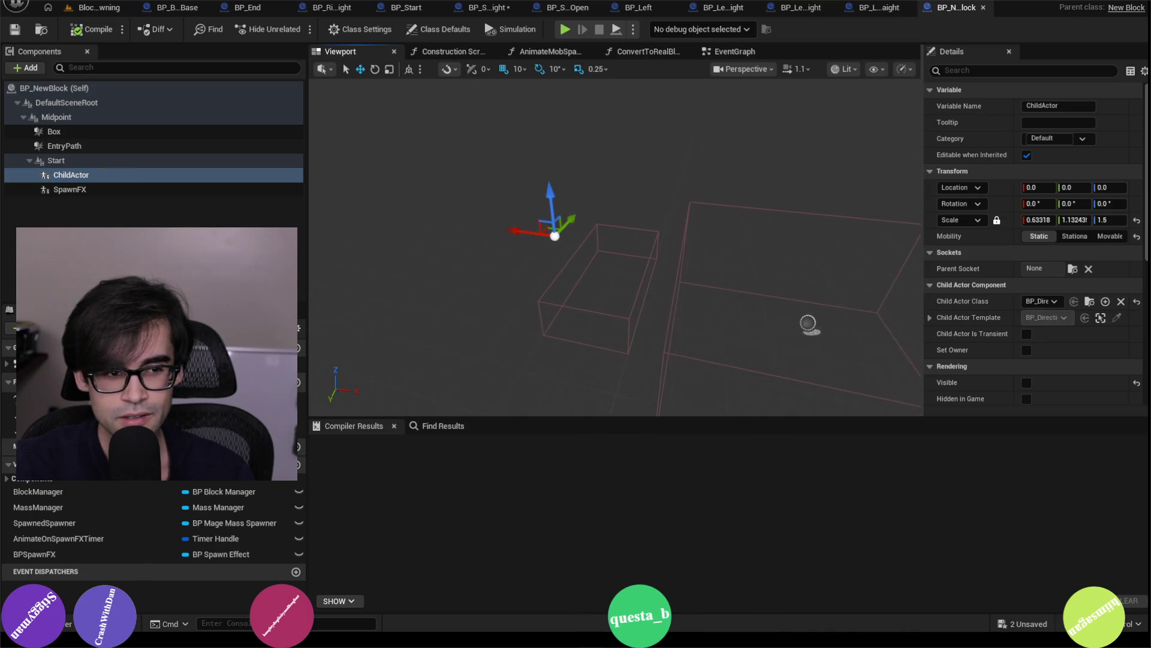
key("Delete")
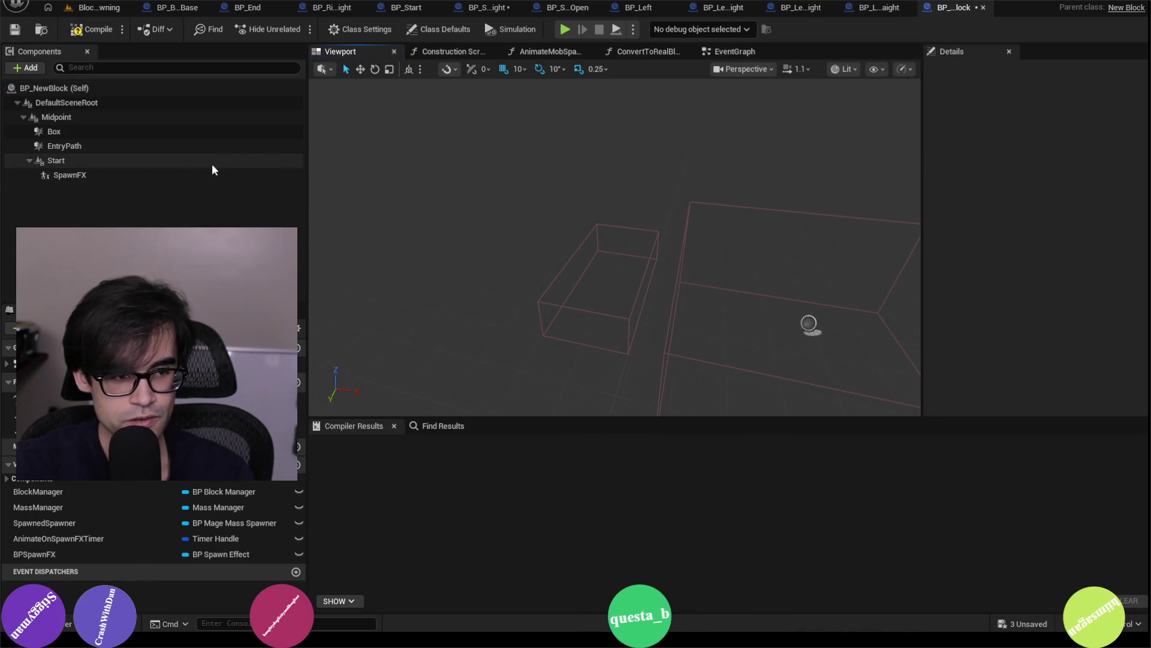
left_click(107, 174)
scroll(505, 274, "down", 3)
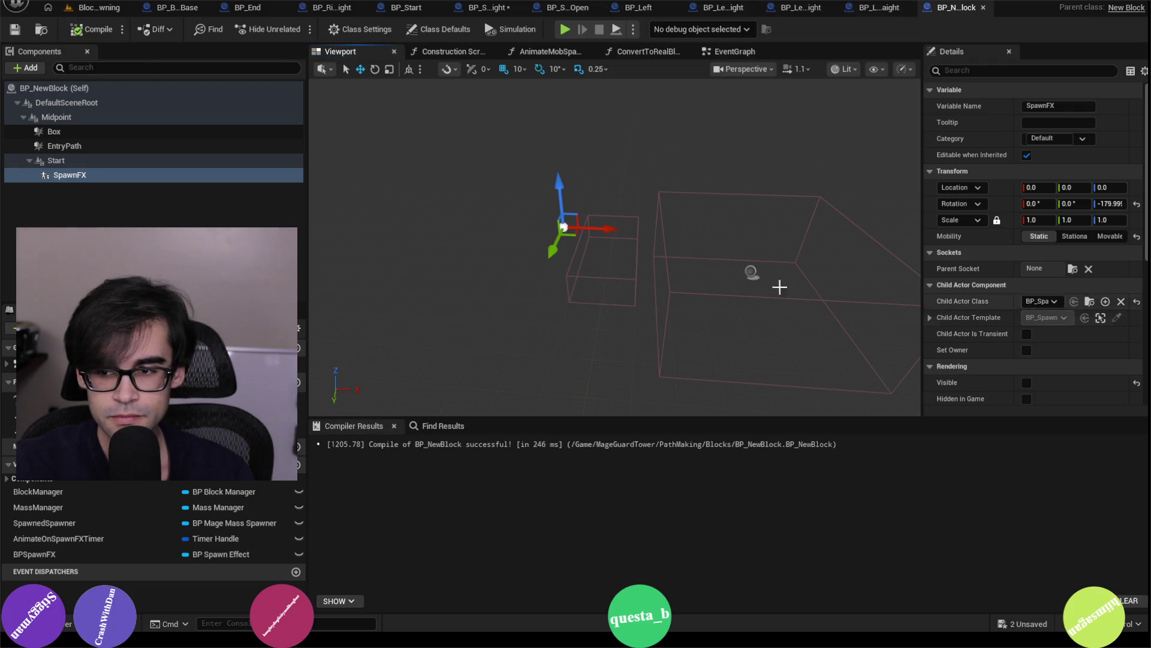
key("Delete")
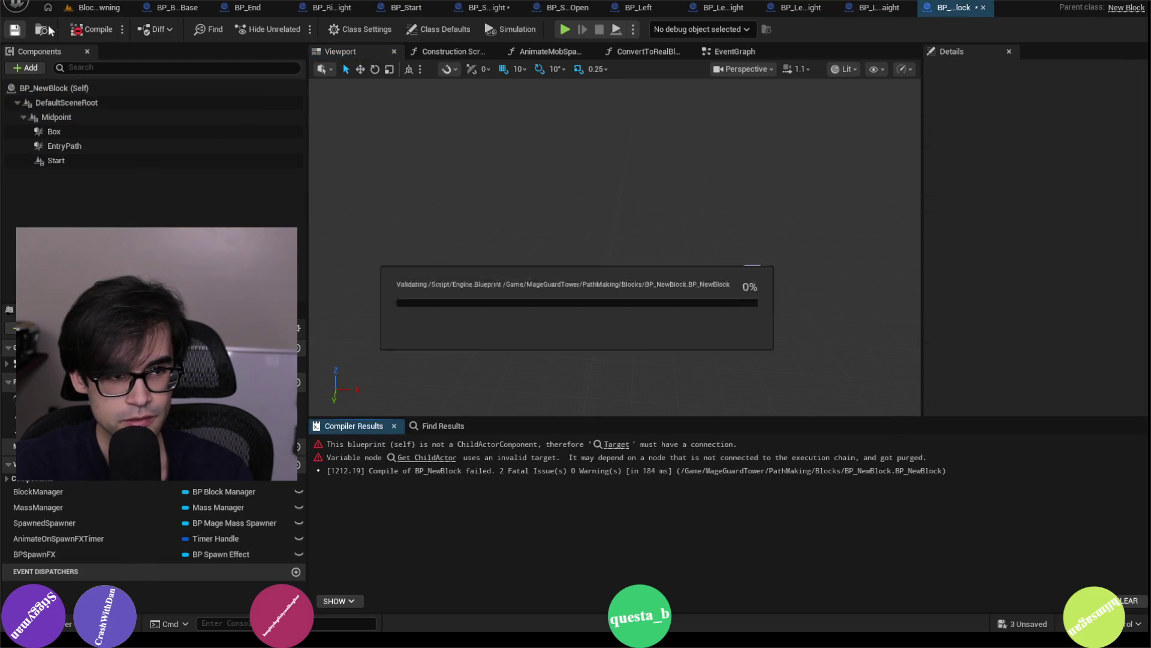
- Jump to the compile-error node, recompile BP_NewBlock, and return to the level
left_click(618, 445)
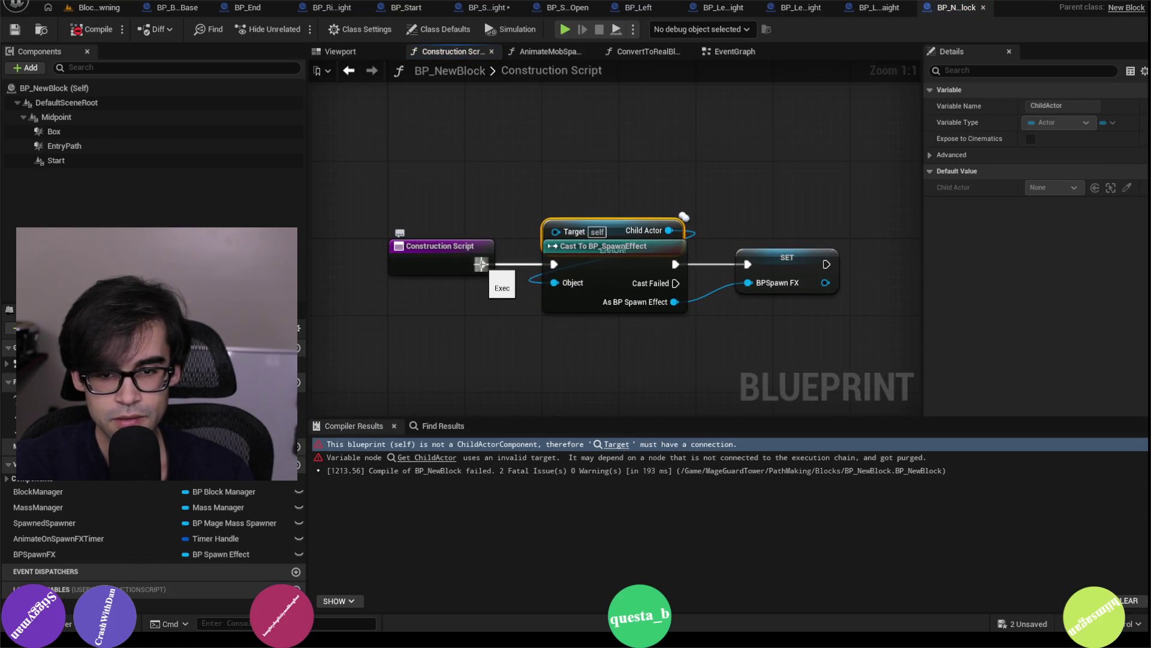
left_click(74, 30)
left_click(96, 8)
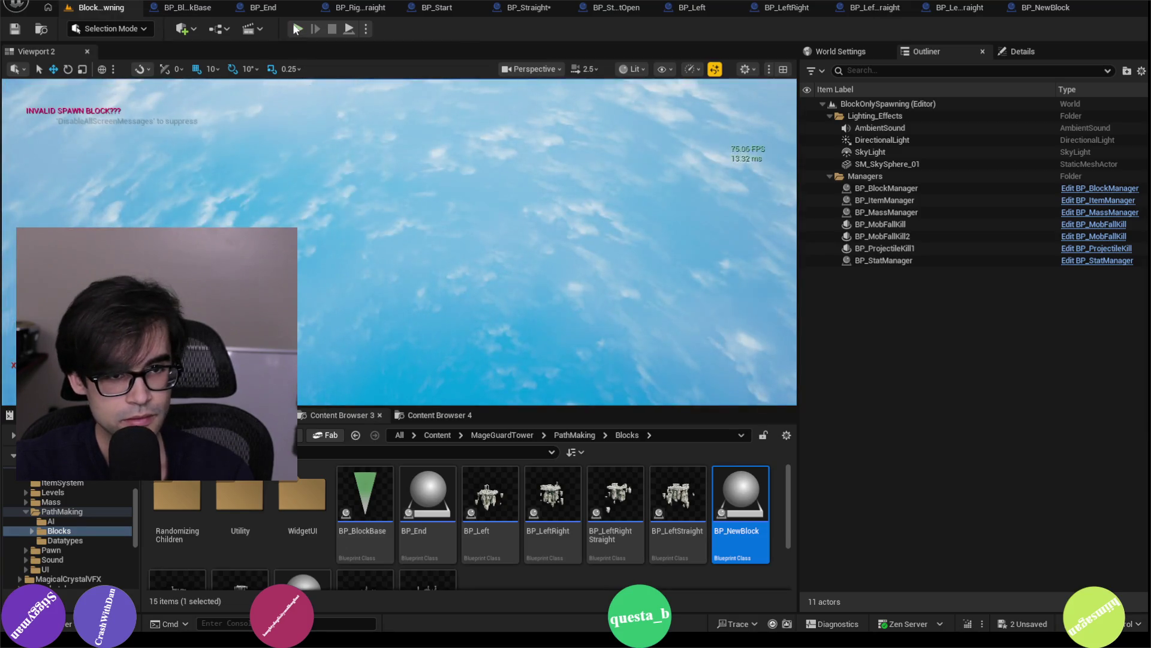
- Run and stop a quick test play of the level, then open BP_Right
left_click(296, 29)
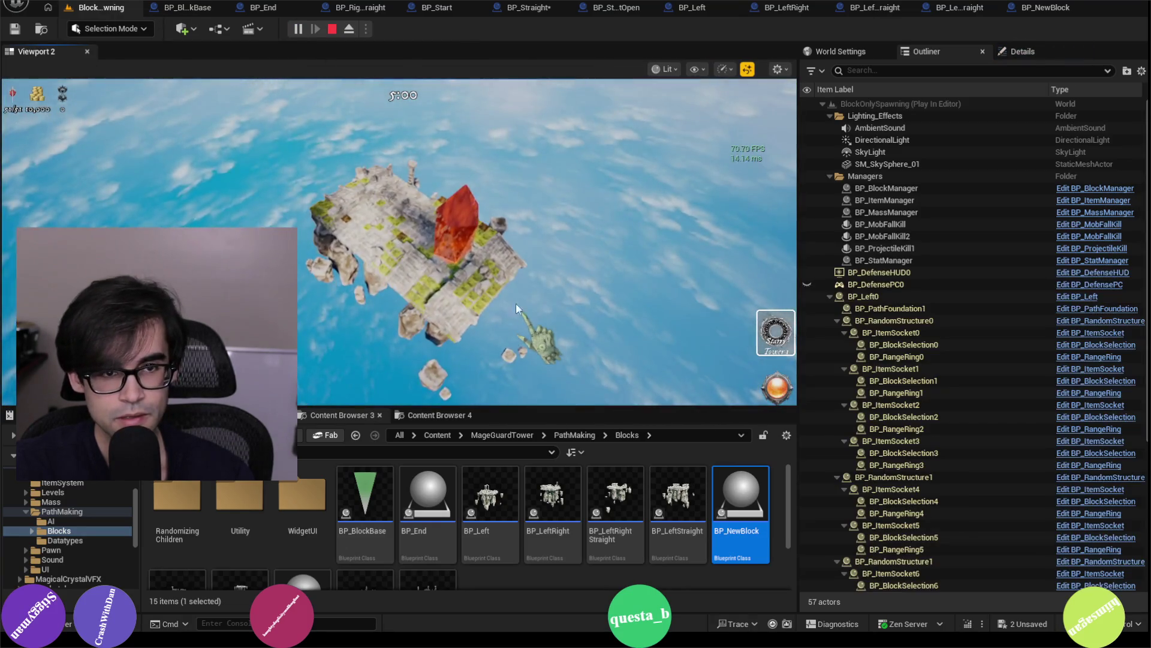
key("Escape")
left_click(129, 10)
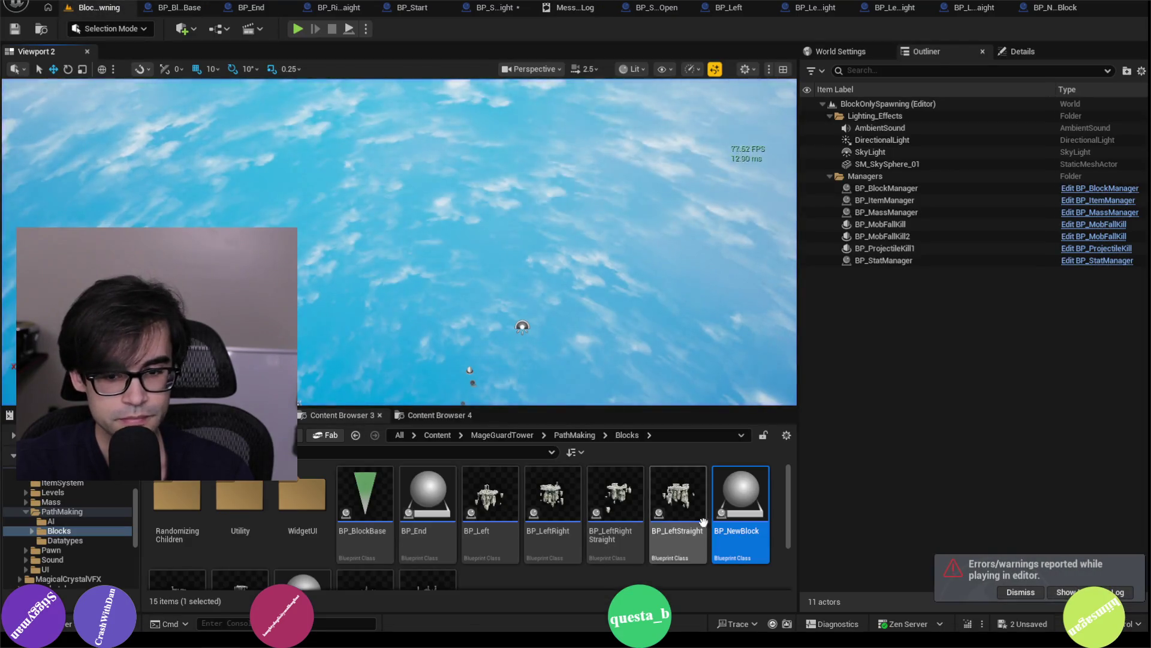
scroll(618, 533, "down", 2)
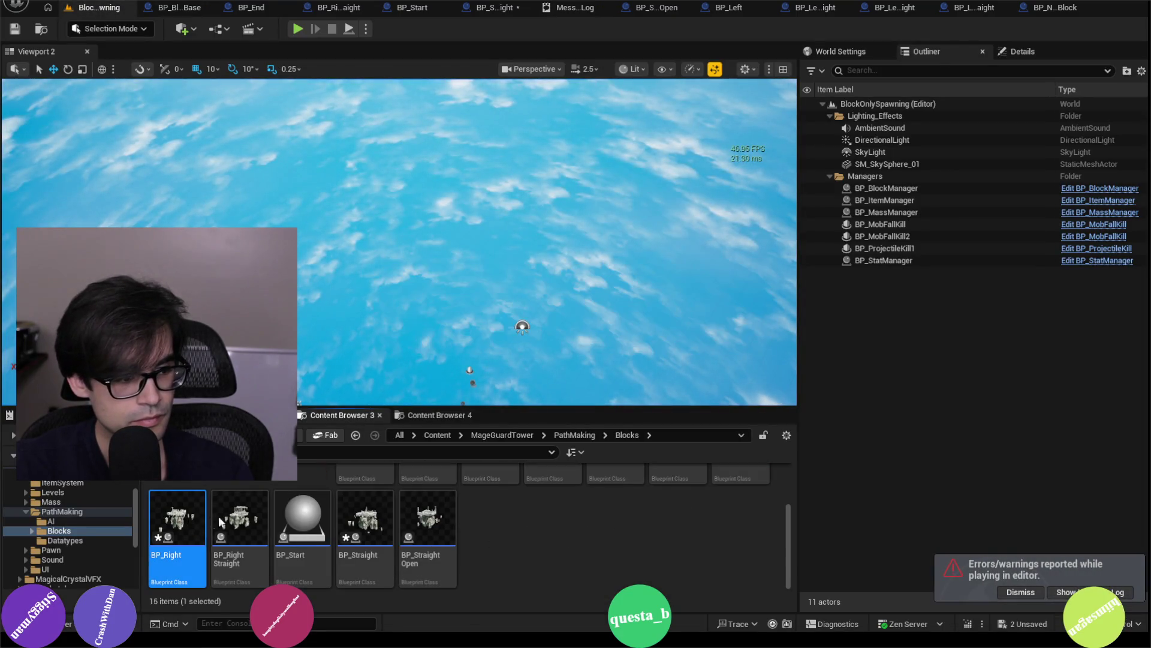
key("Return")
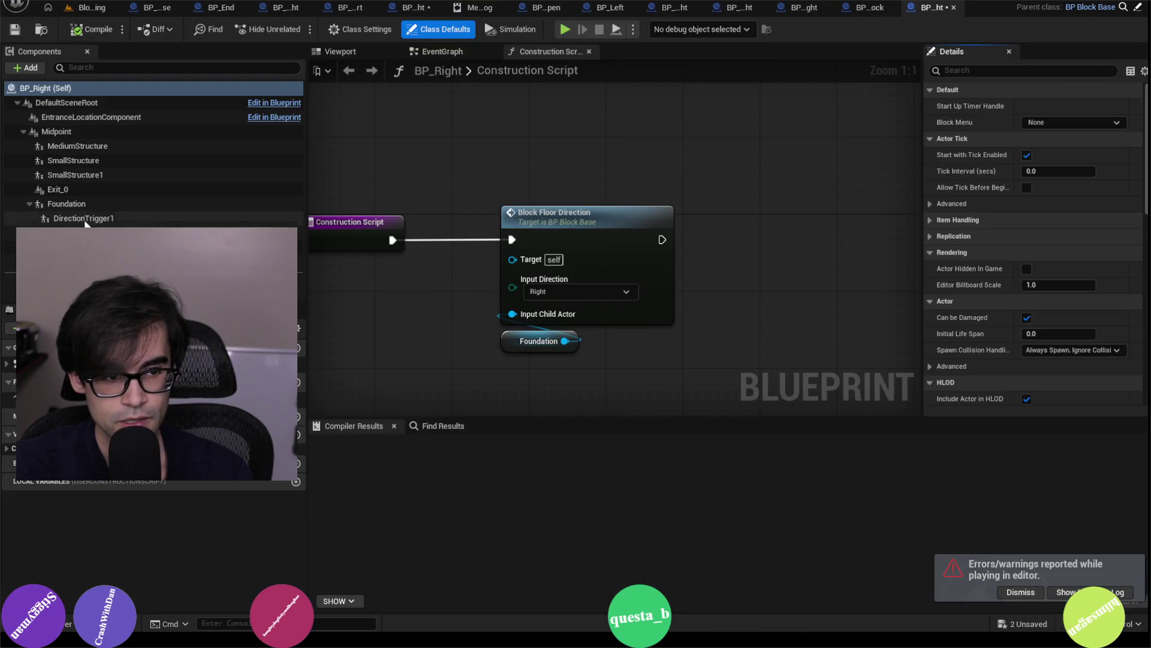
- Delete DirectionTrigger1 and the components below it from BP_Right, then recompile
double_click(84, 218)
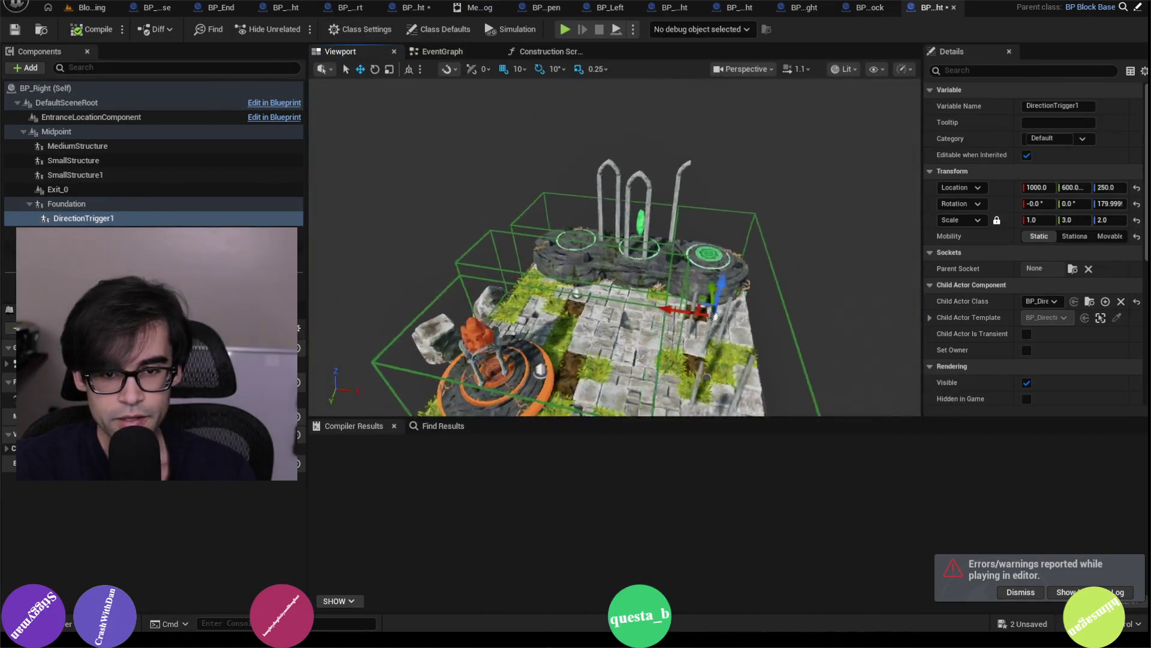
left_click(84, 261, "shift")
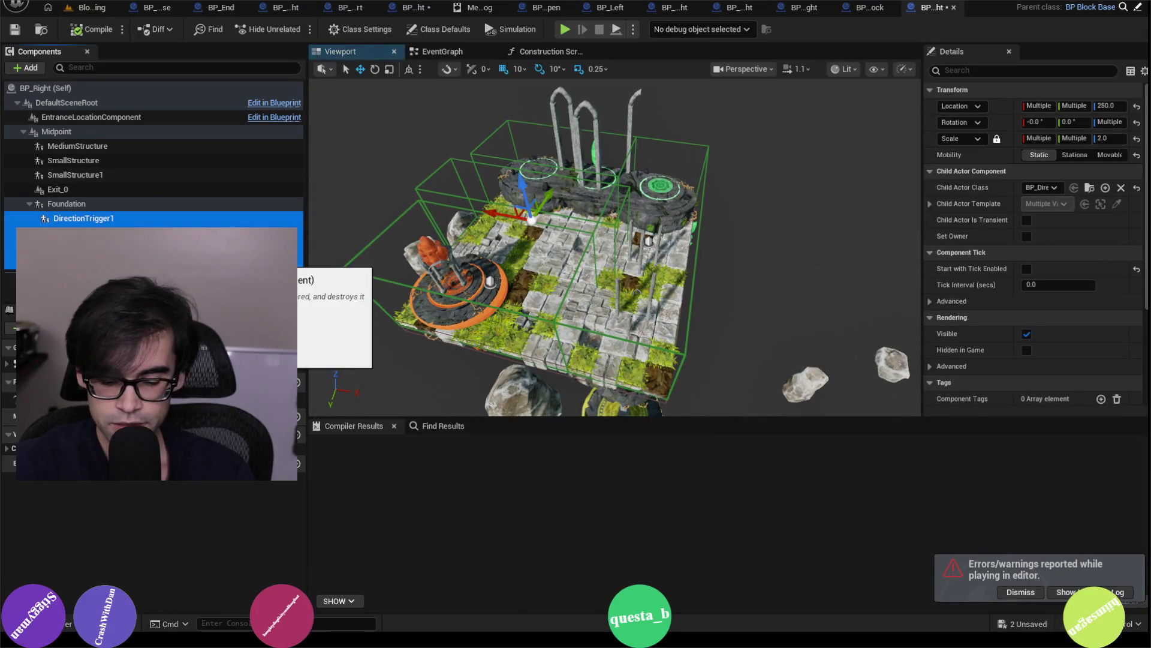
key("Delete")
left_click(78, 33)
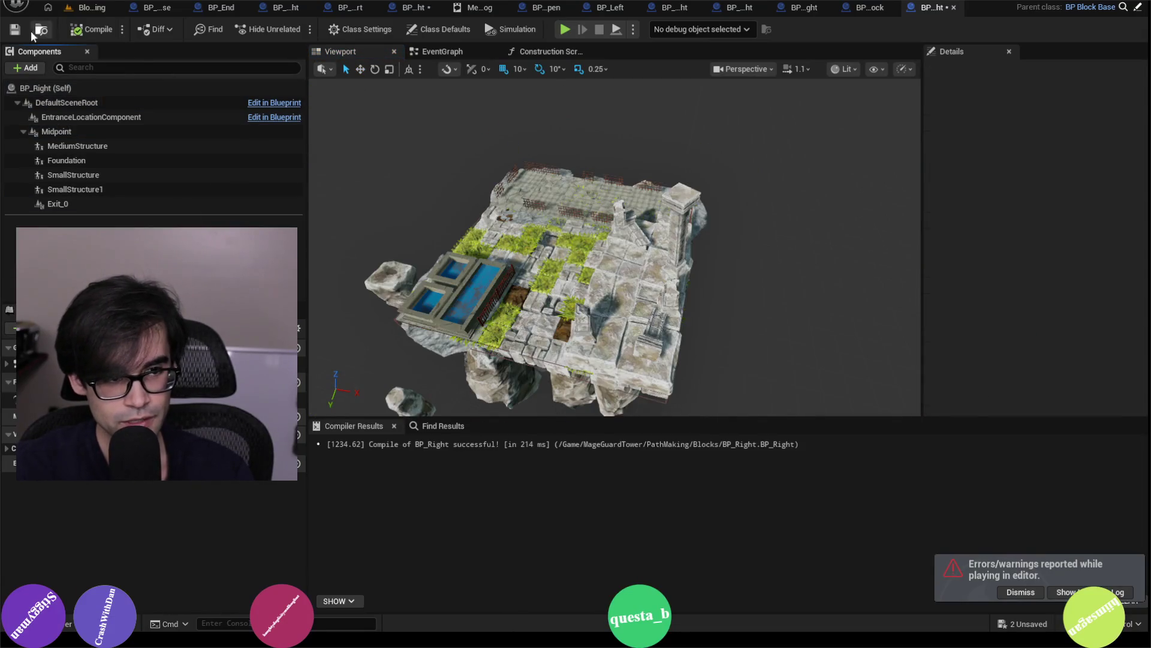
- Open and save BP_RightStraight, then open the BP_Start Blueprint
left_click(70, 13)
double_click(255, 512)
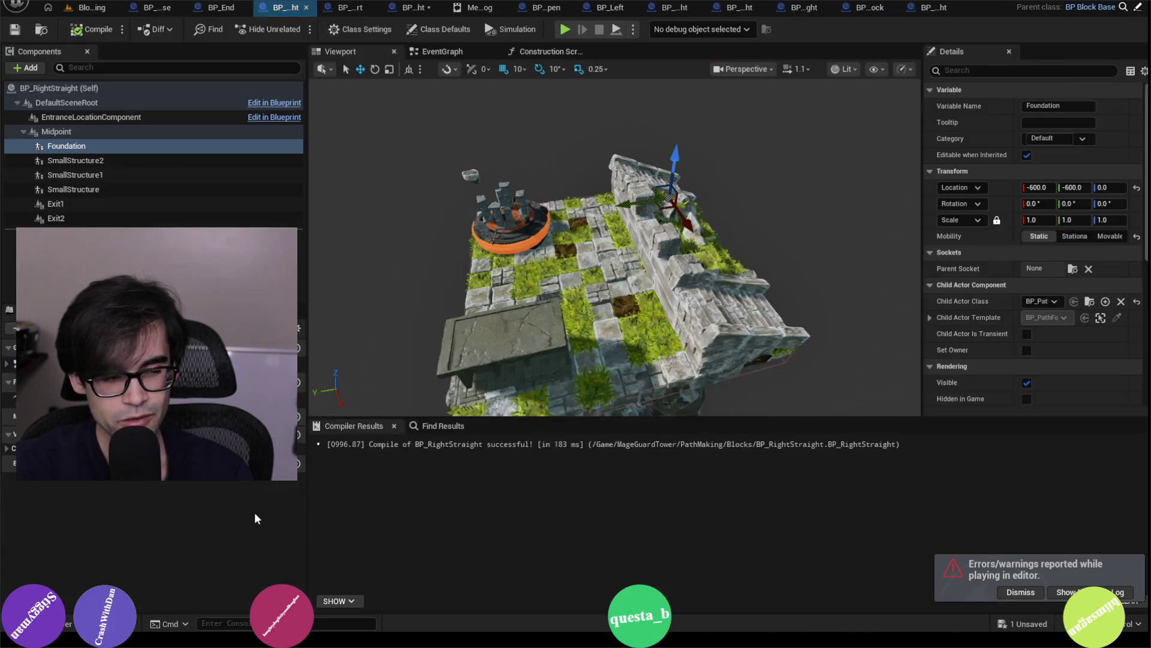
left_click(94, 11)
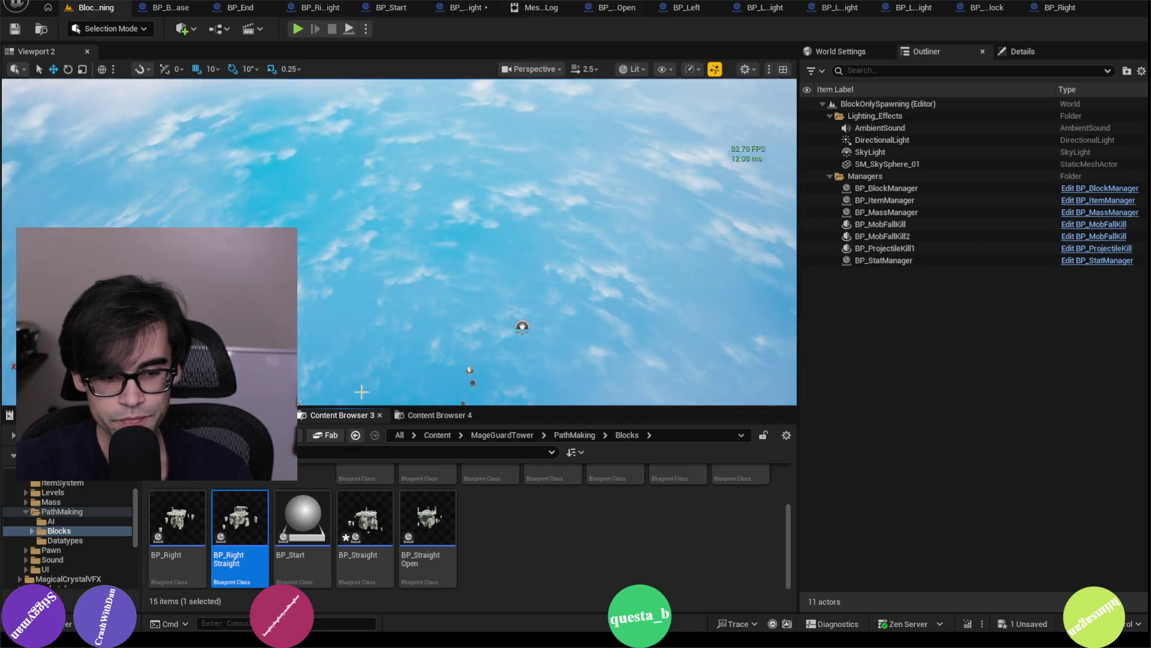
double_click(241, 531)
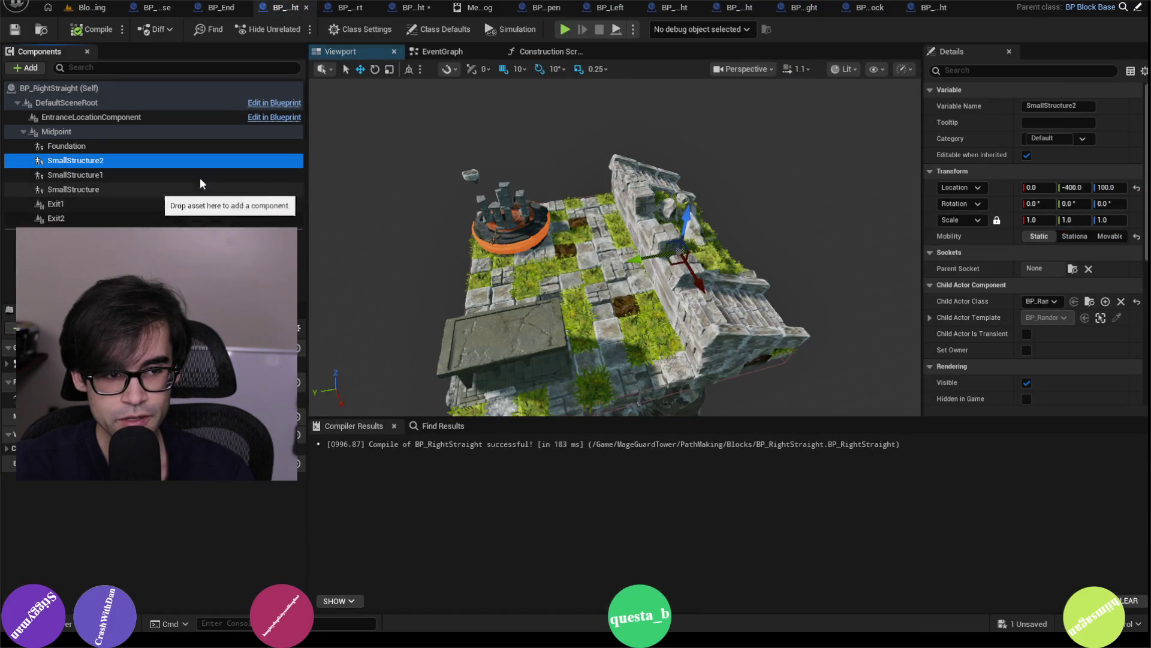
left_click(16, 29)
left_click(90, 8)
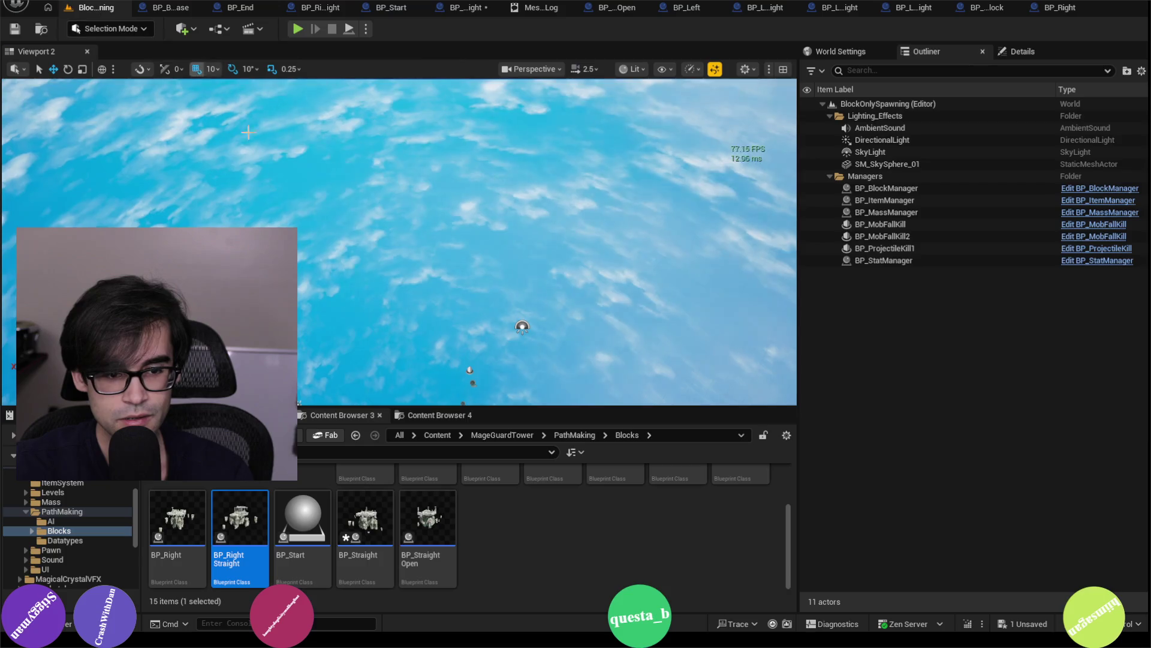
double_click(315, 523)
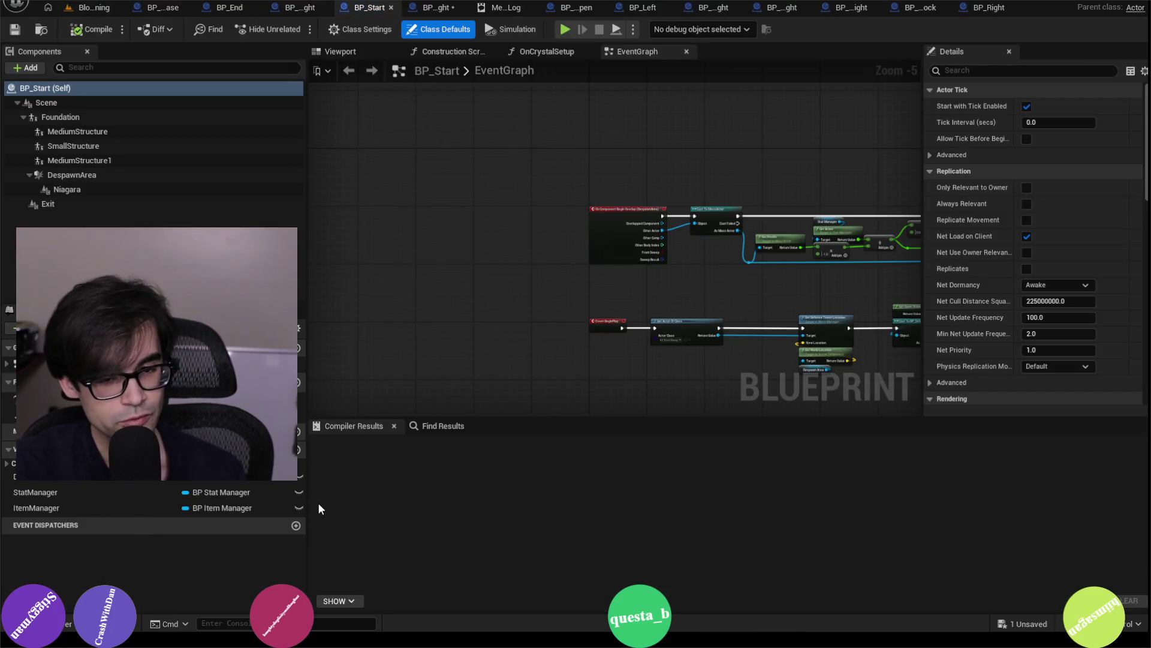
- Orbit BP_Start's preview around the red crystal and stone platform, then return to the level
left_click(339, 53)
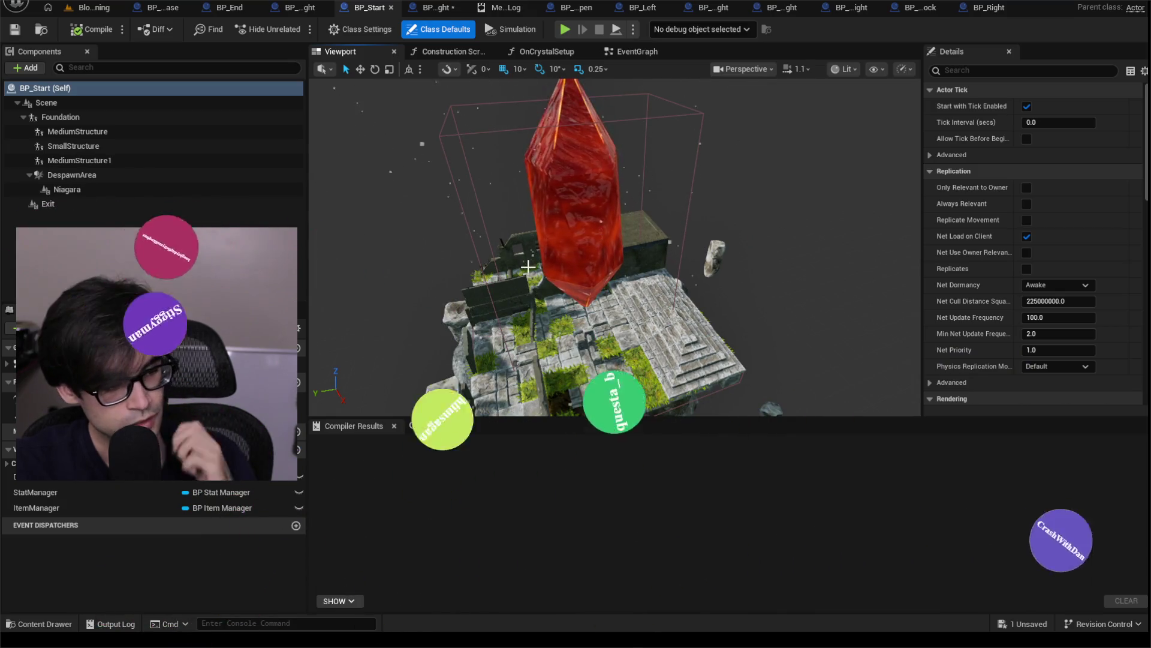
mouse_move(598, 236)
left_mouse_down()
mouse_move(641, 210)
mouse_move(544, 231)
left_mouse_up()
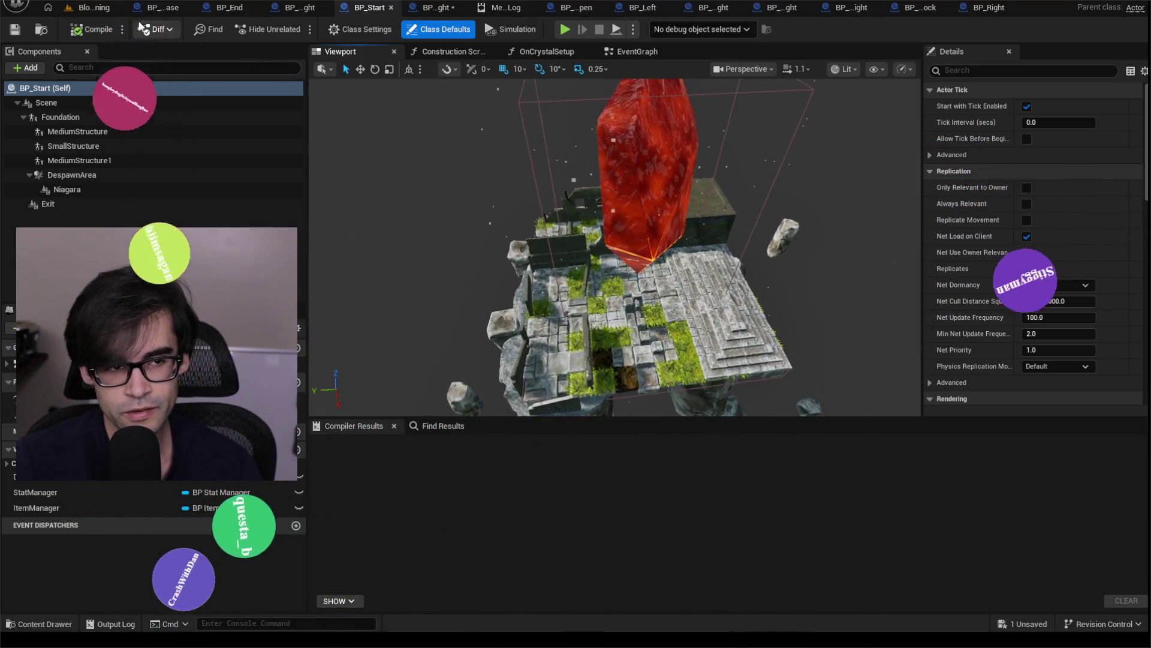
left_click(87, 7)
left_click(207, 29)
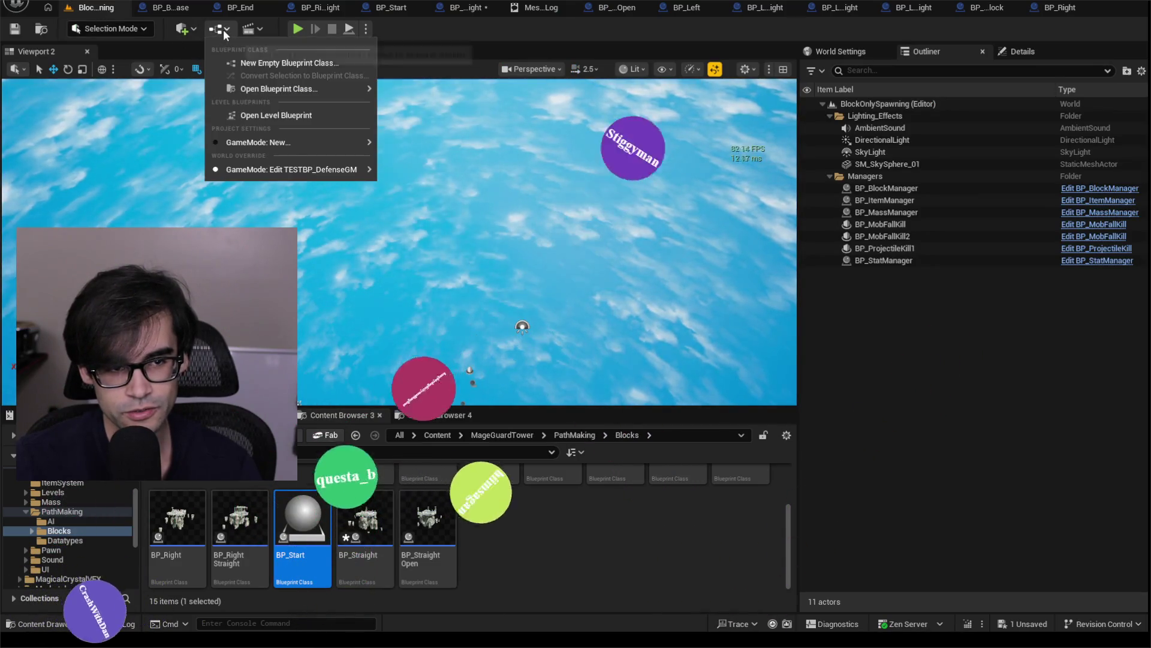
left_click(183, 29)
mouse_move(267, 185)
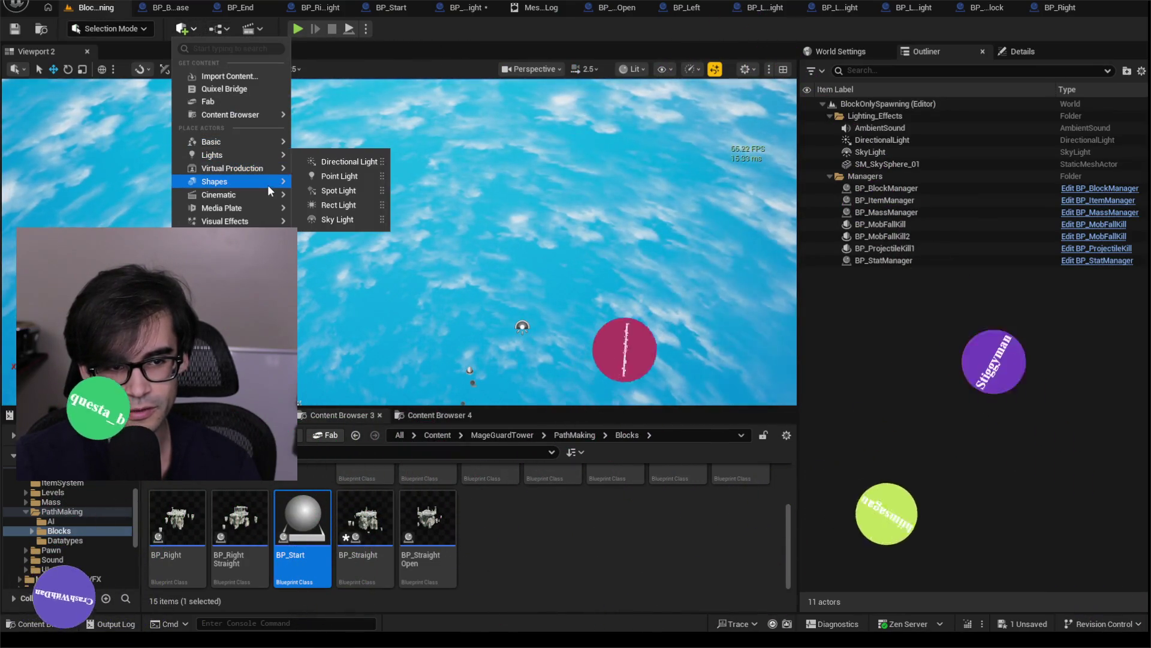
left_click(330, 188)
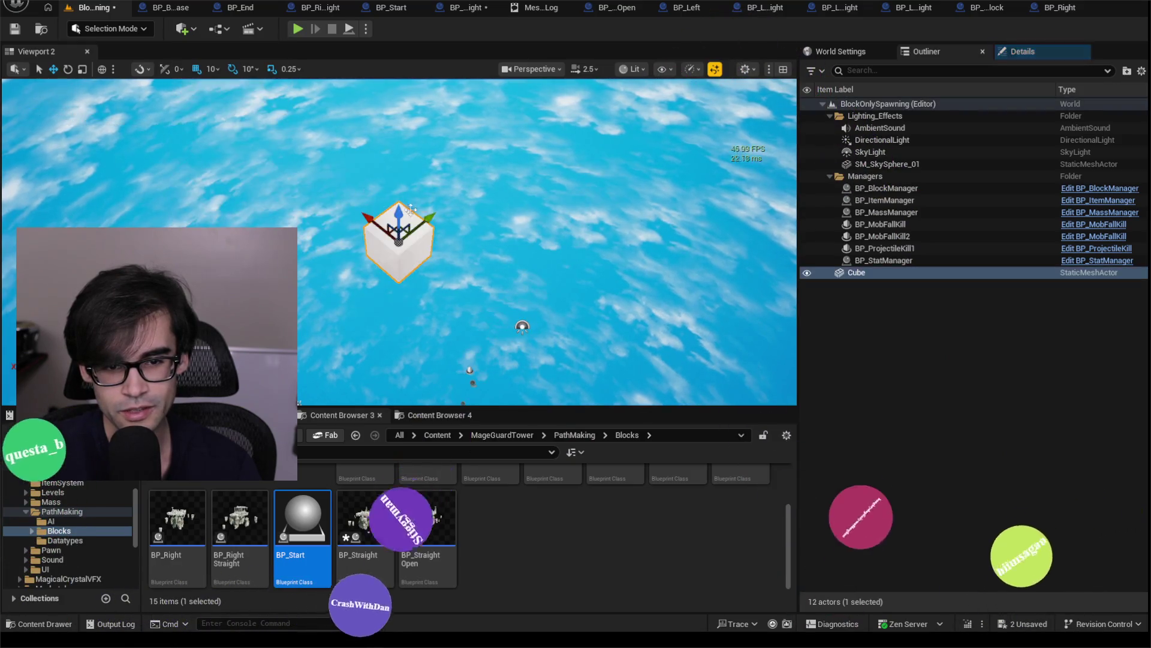
left_click_drag(445, 193, 449, 129)
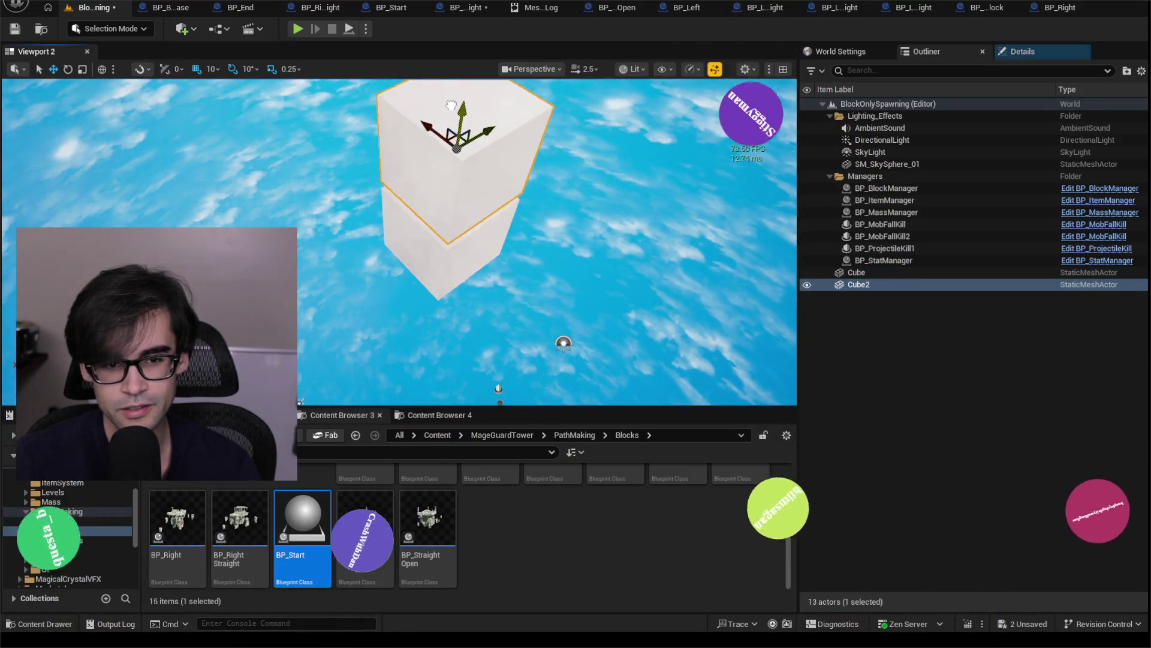
scroll(450, 129, "down", 3)
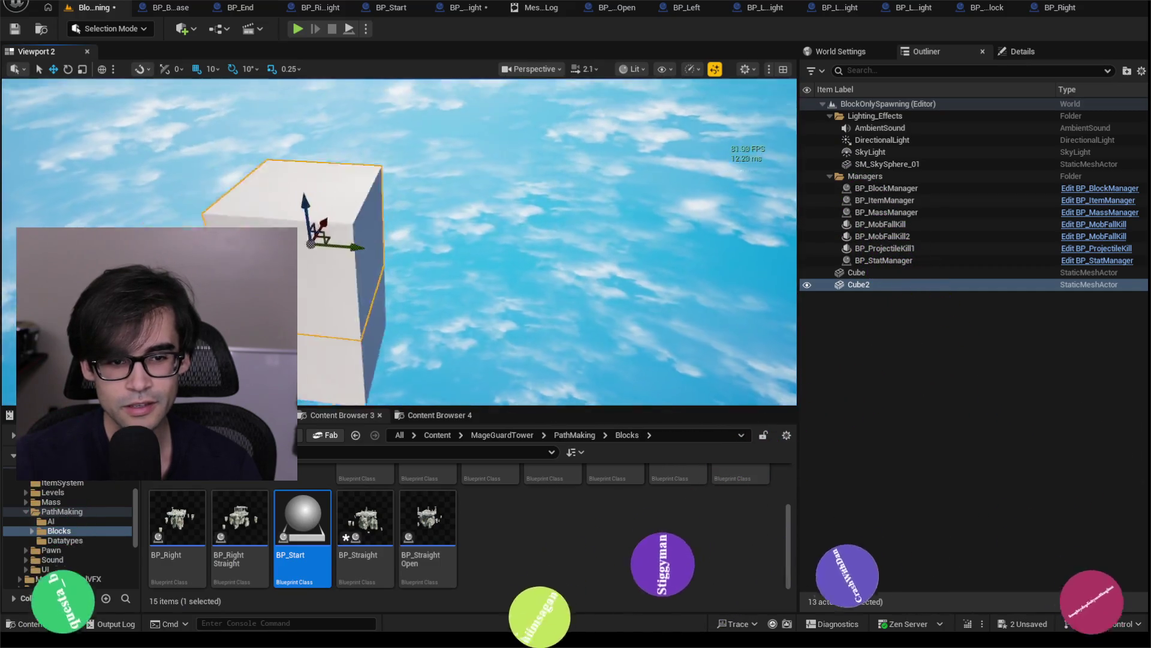
scroll(416, 169, "down", 2)
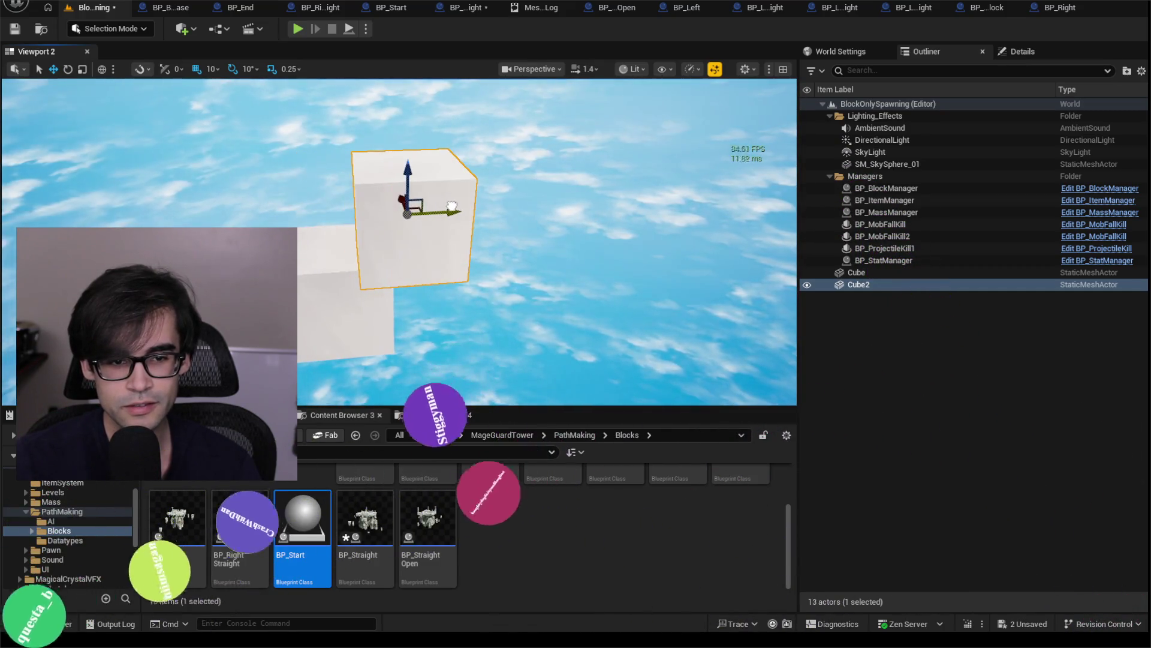
left_click(324, 282, "ctrl")
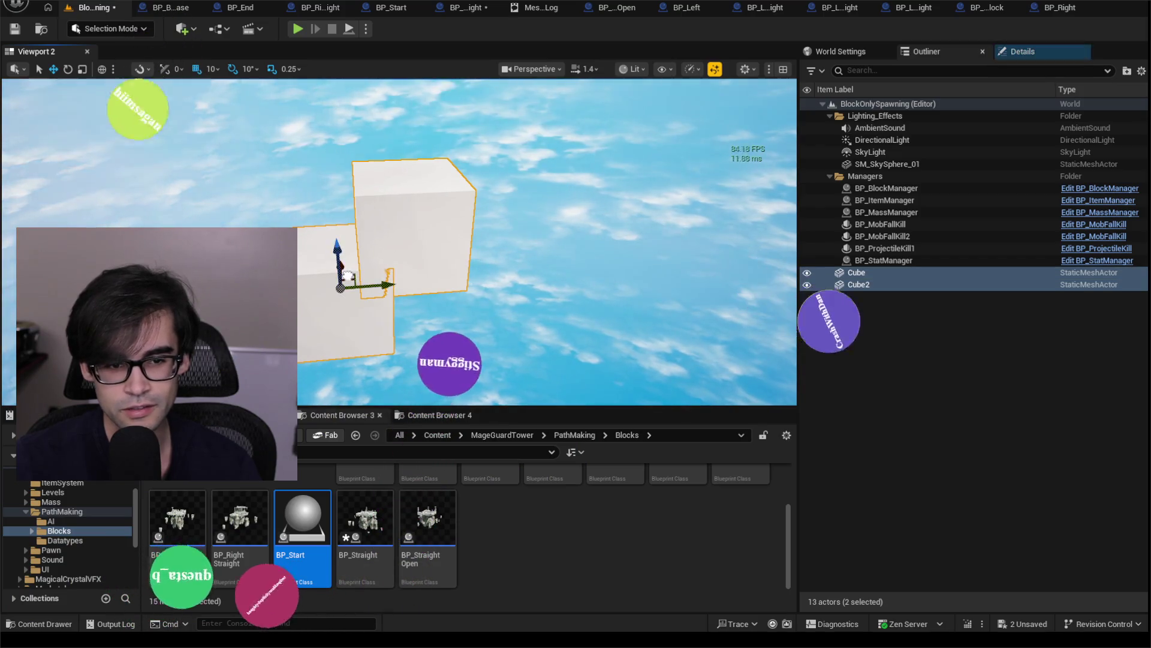
right_click(349, 205)
left_click(198, 1)
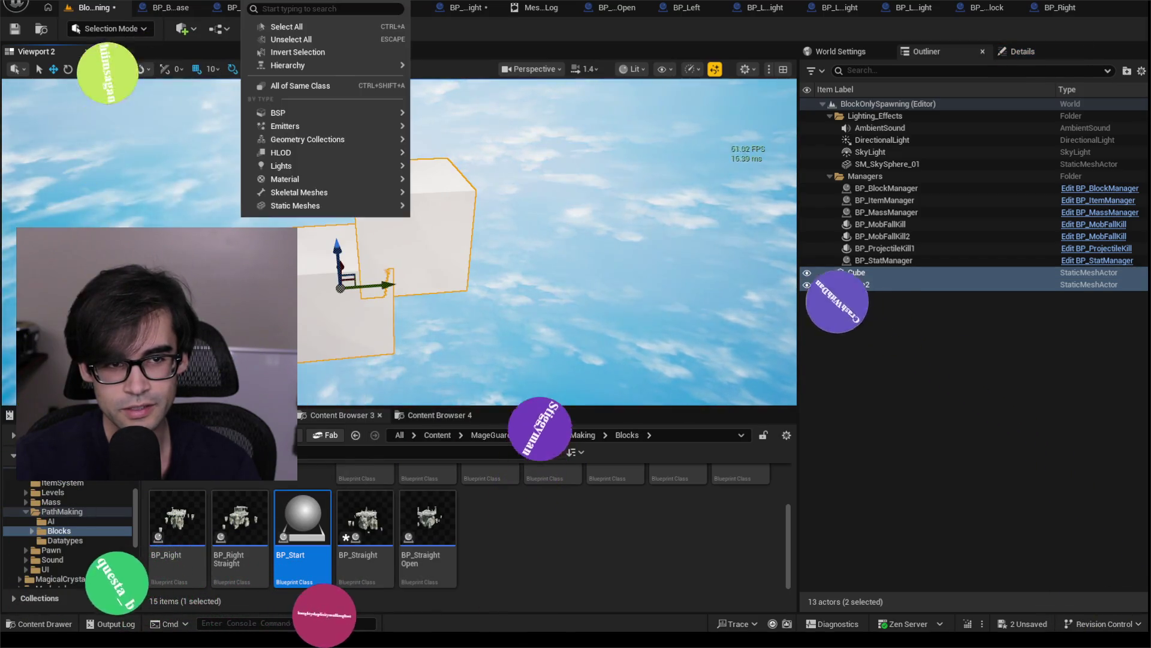
left_click(249, 1)
left_click(285, 2)
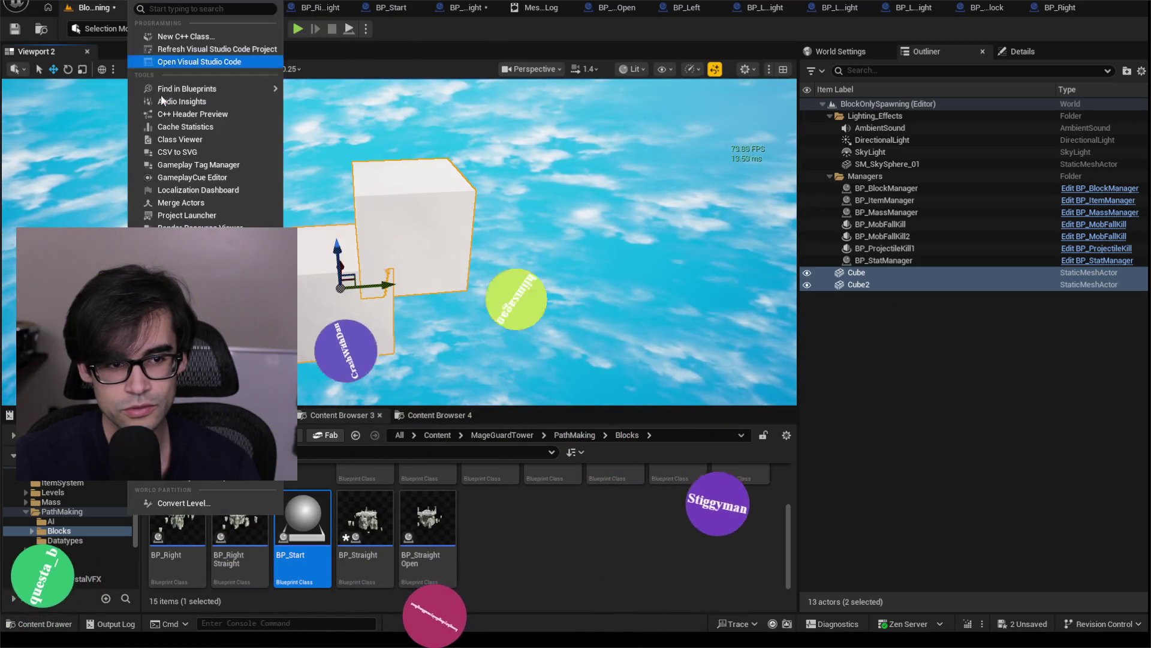
left_click(201, 207)
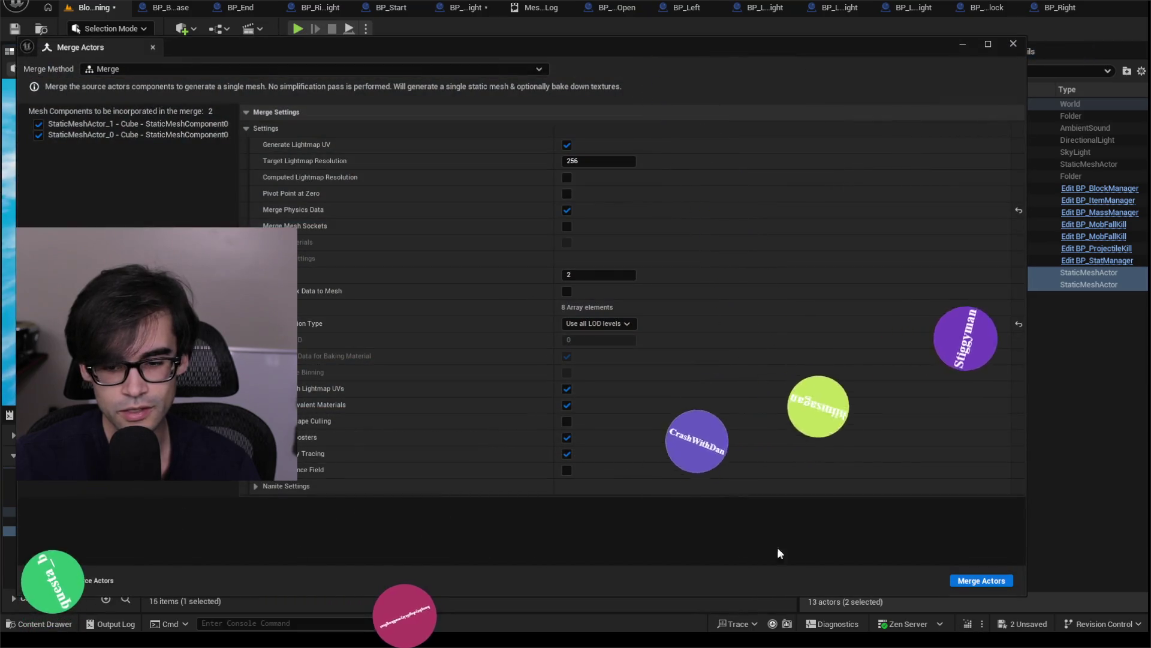
left_click(1013, 43)
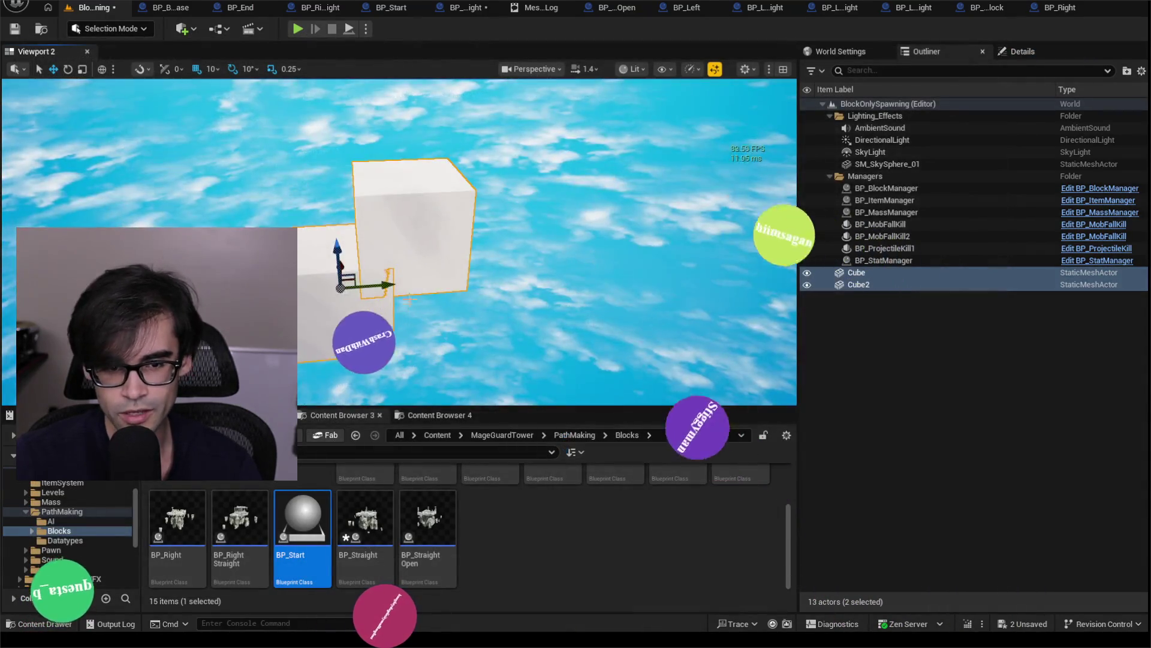
left_click(327, 330, "ctrl")
key("Delete")
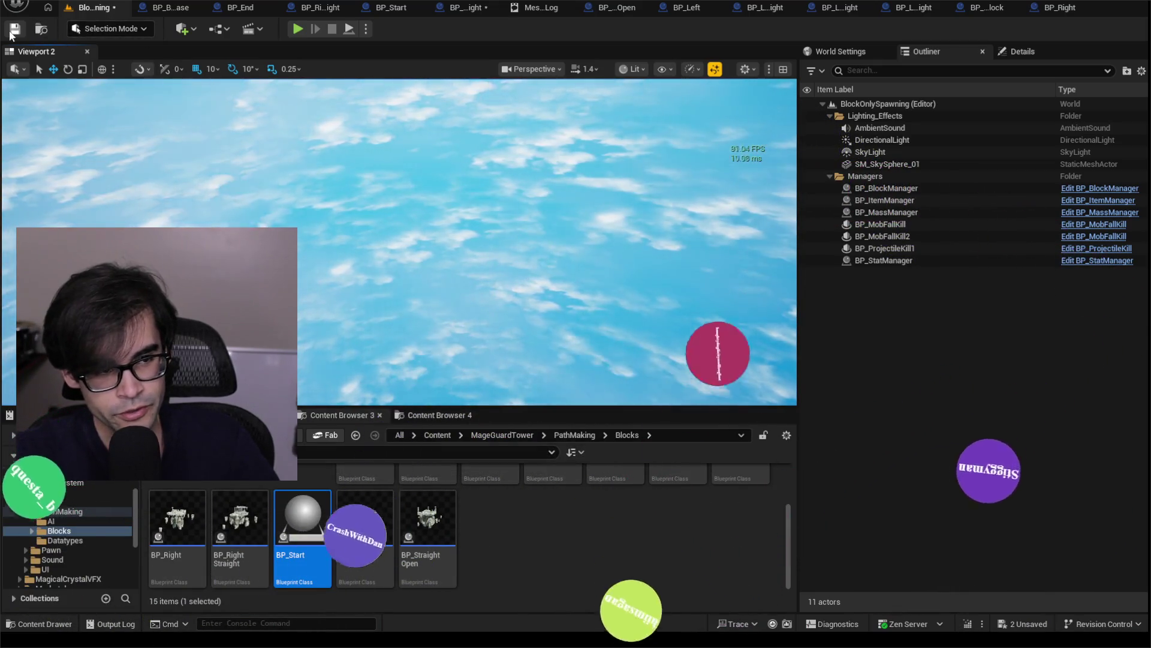
- Save the BlockOnlySpawning level, look around it, and open the BP_Straight Blueprint
left_click(15, 30)
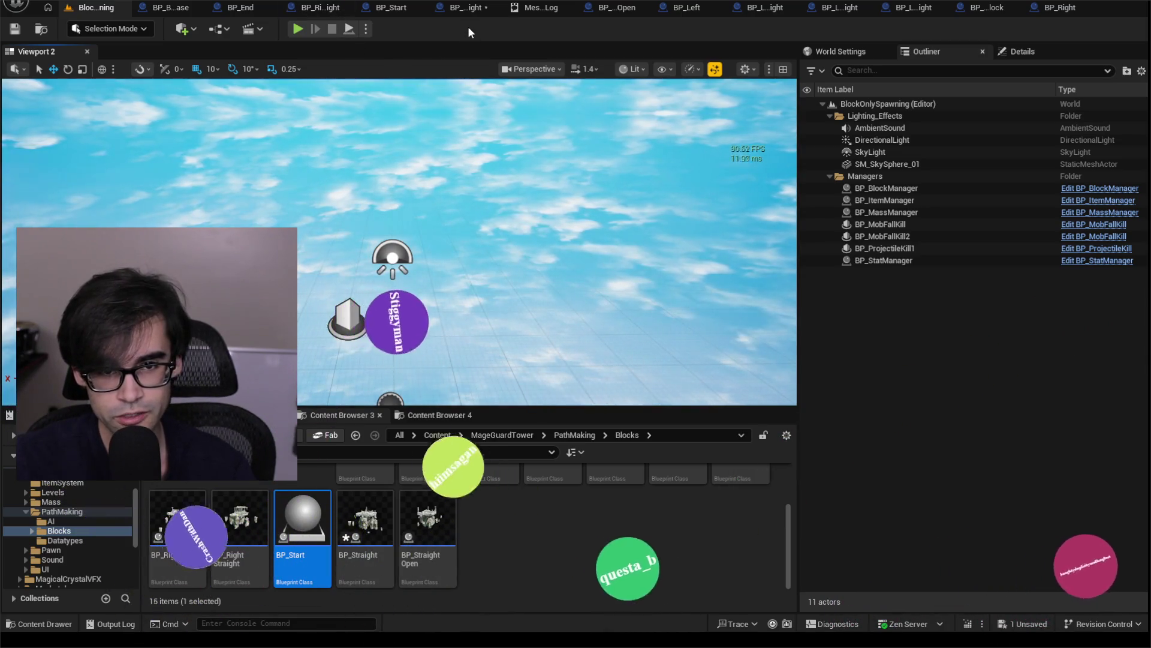
left_click(467, 9)
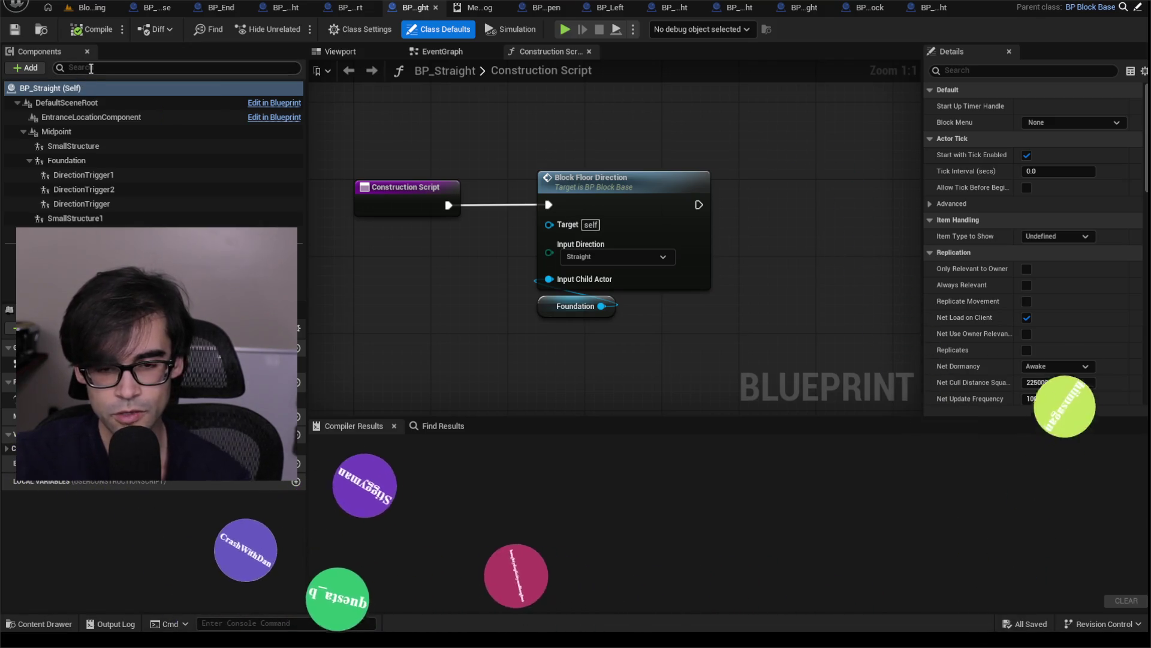
left_click(95, 8)
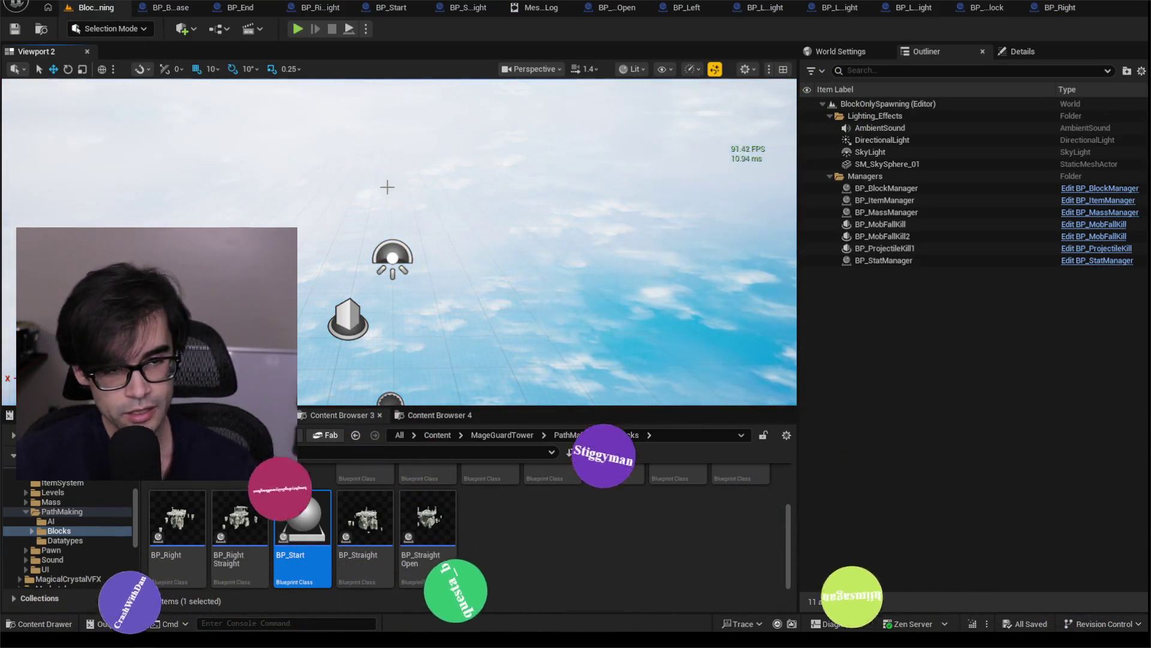
key("a")
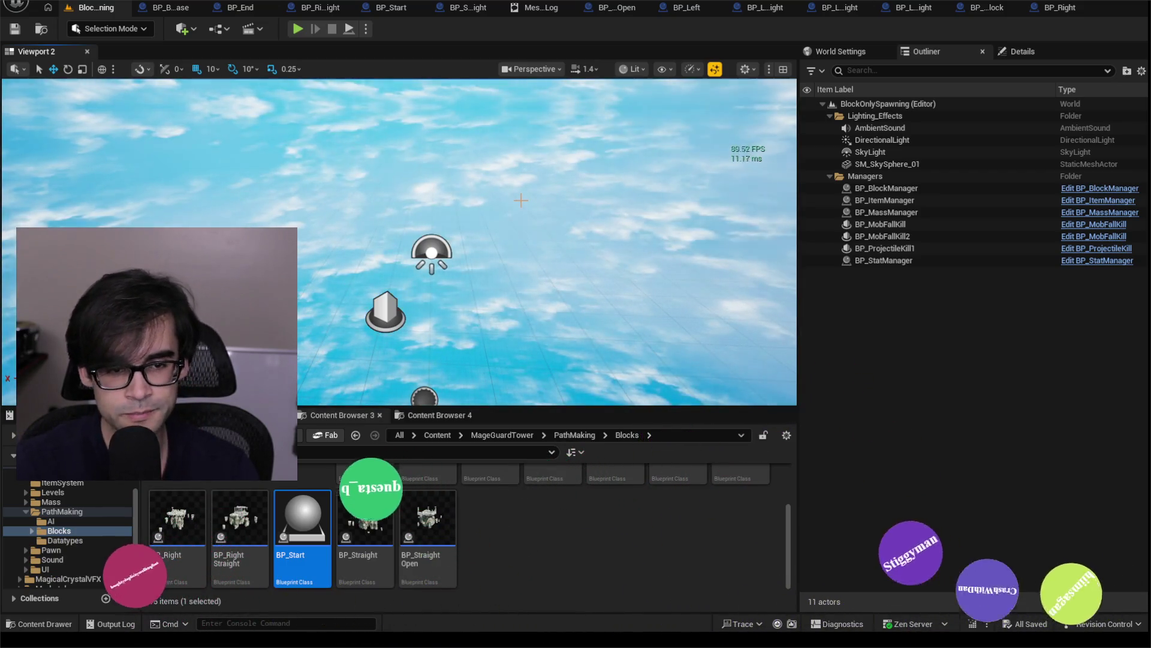
mouse_move(396, 240)
left_mouse_down()
mouse_move(354, 243)
mouse_move(372, 237)
left_mouse_up()
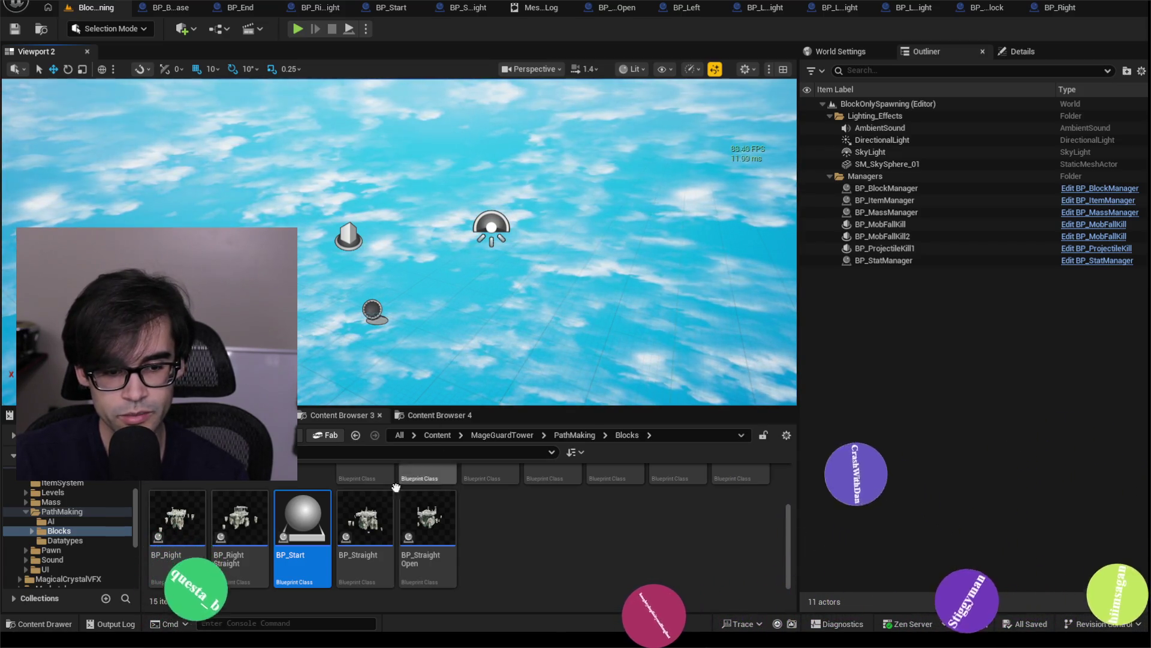
double_click(364, 518)
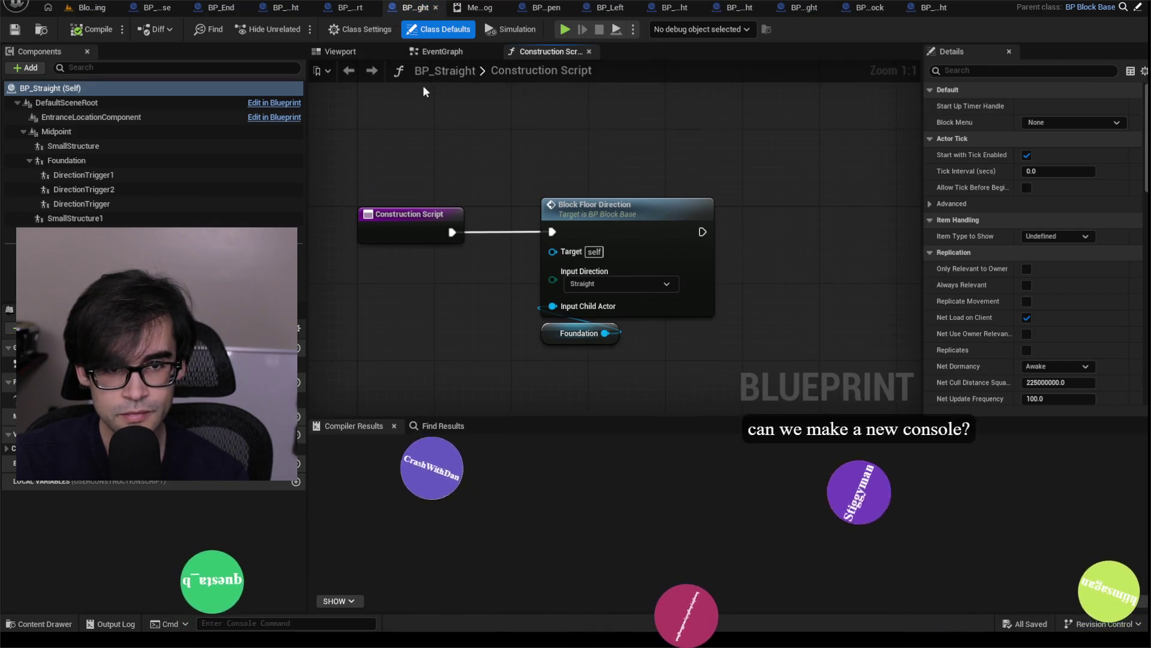
- In BP_Straight's event graph, select all three DirectionTrigger components, DirectionTrigger1 through DirectionTrigger
left_click(441, 52)
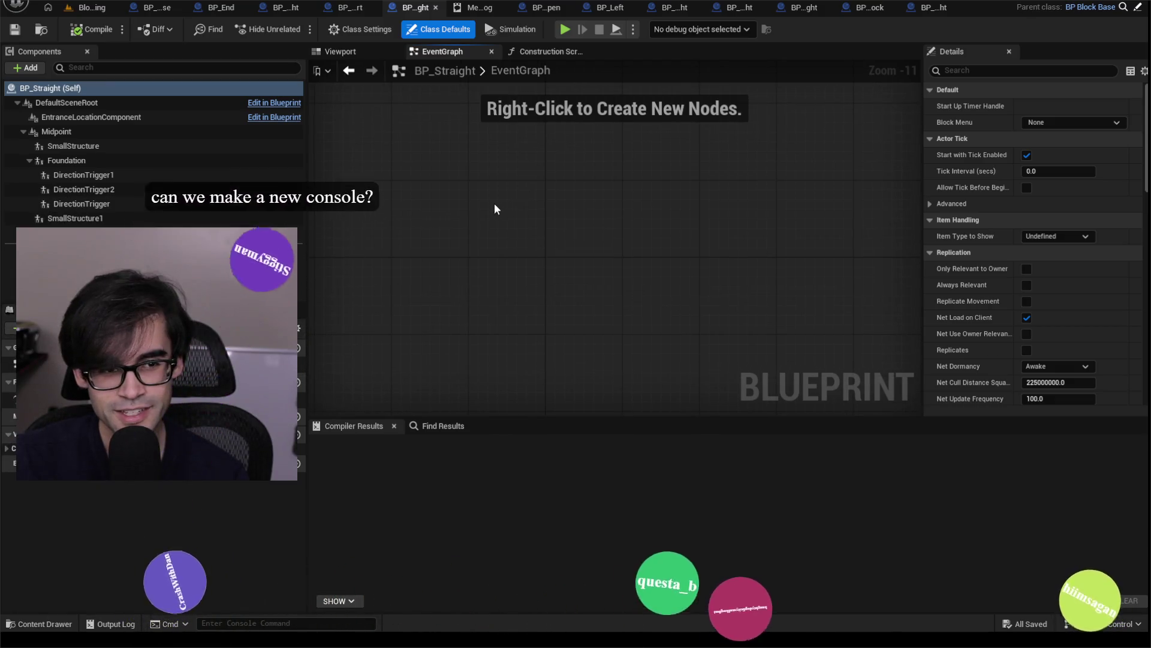
left_click(92, 174)
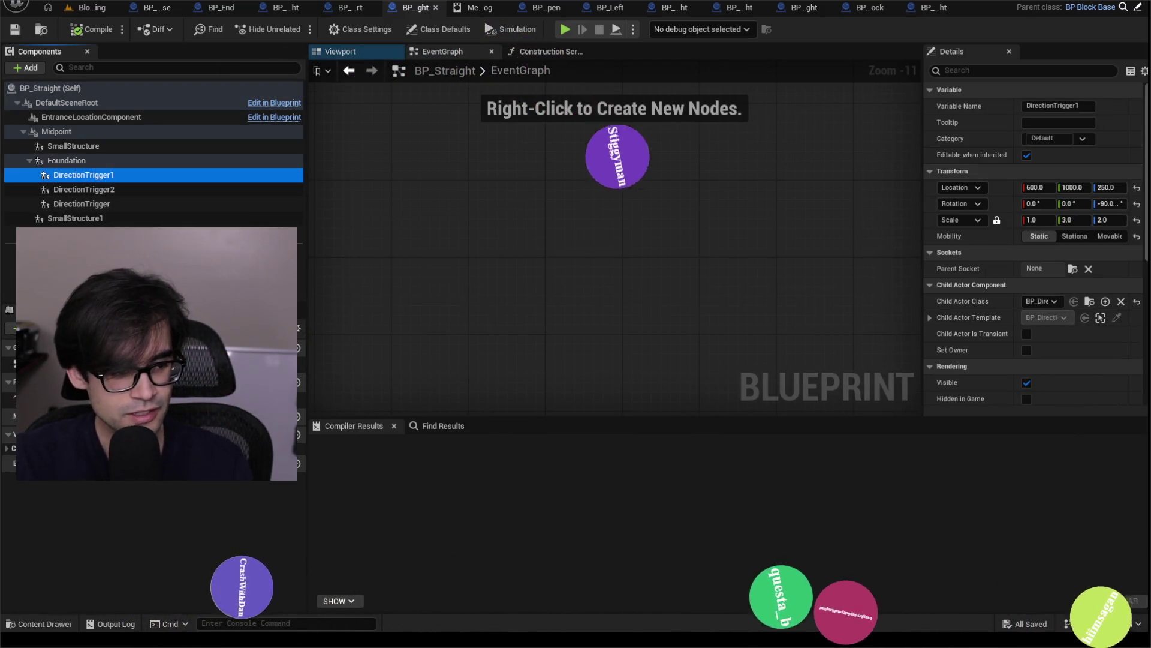
left_click(132, 206, "shift")
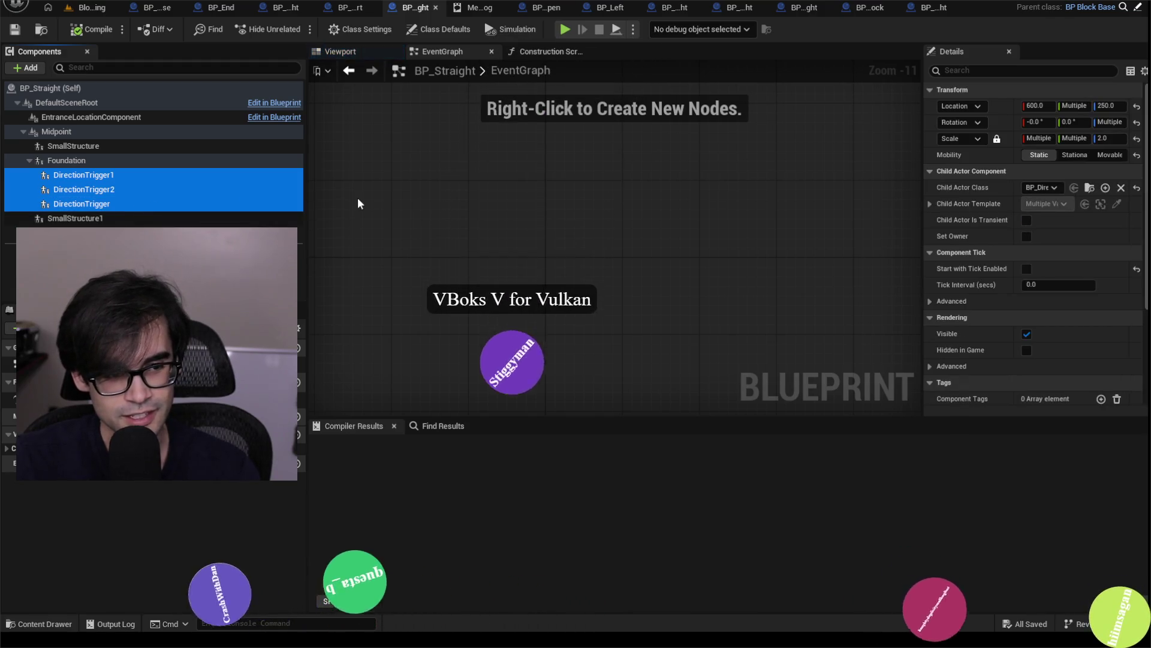
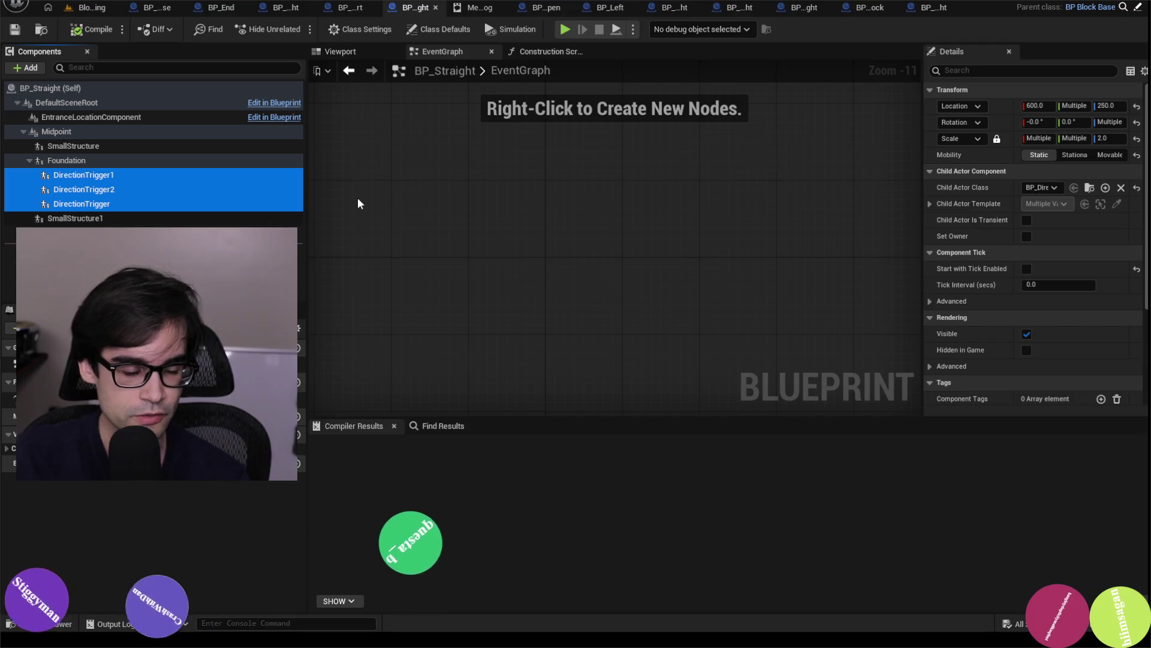
- Delete DirectionTrigger, DirectionTrigger1 and DirectionTrigger2 from BP_Straight and show its Viewport preview
left_click(164, 210)
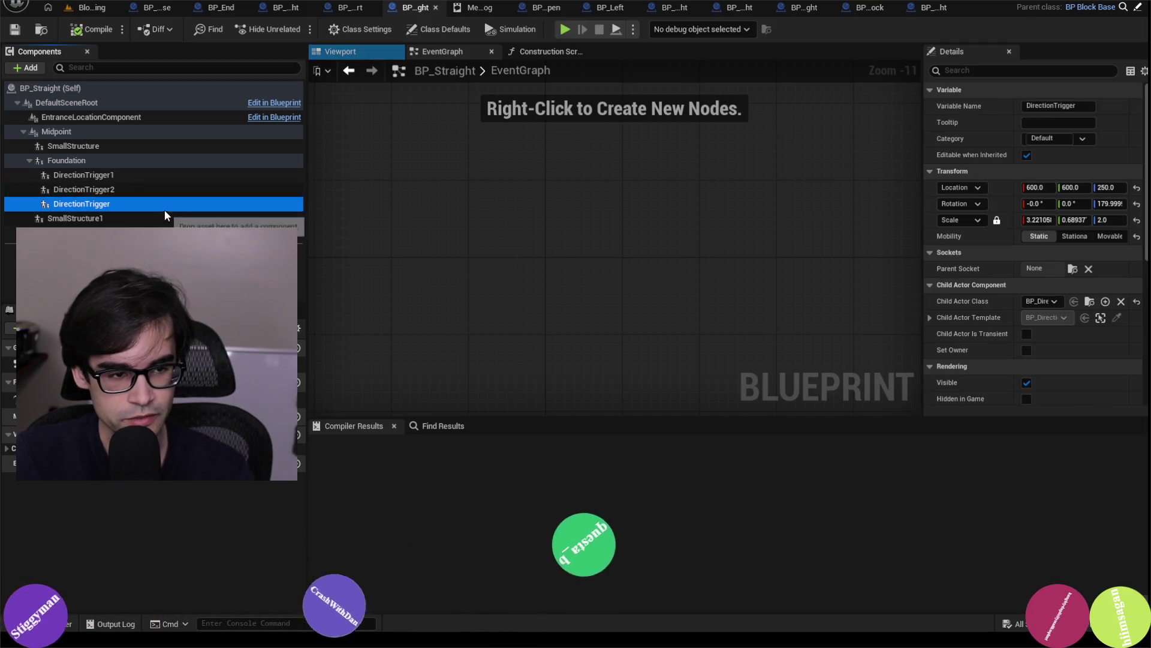
left_click(181, 180, "shift")
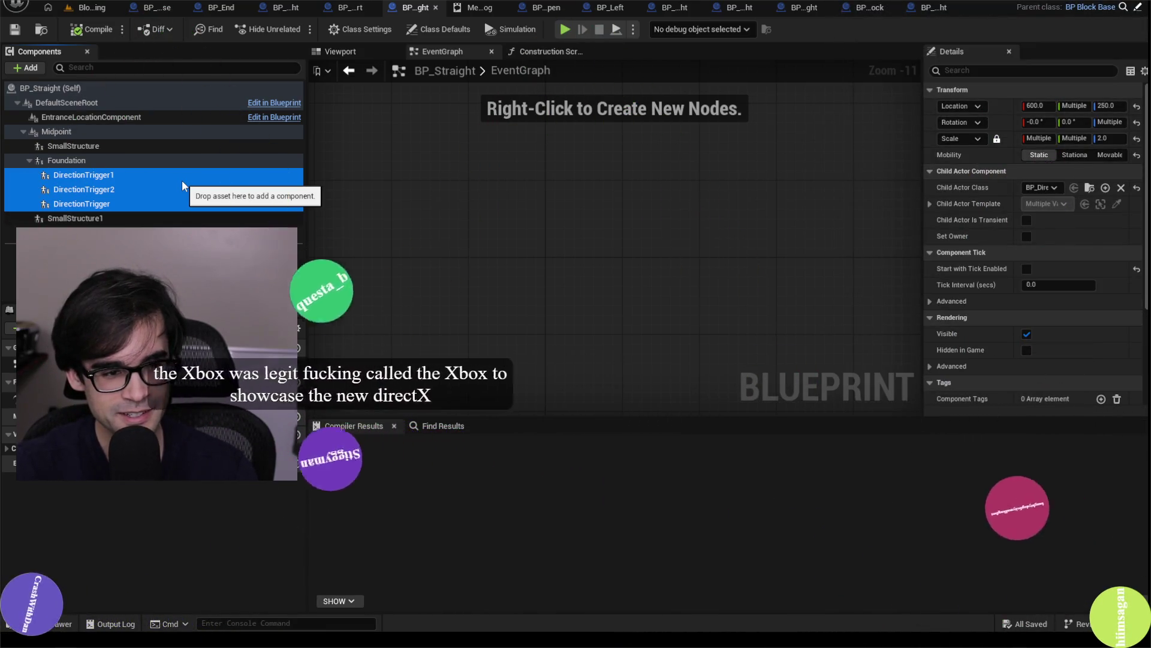
key("Delete")
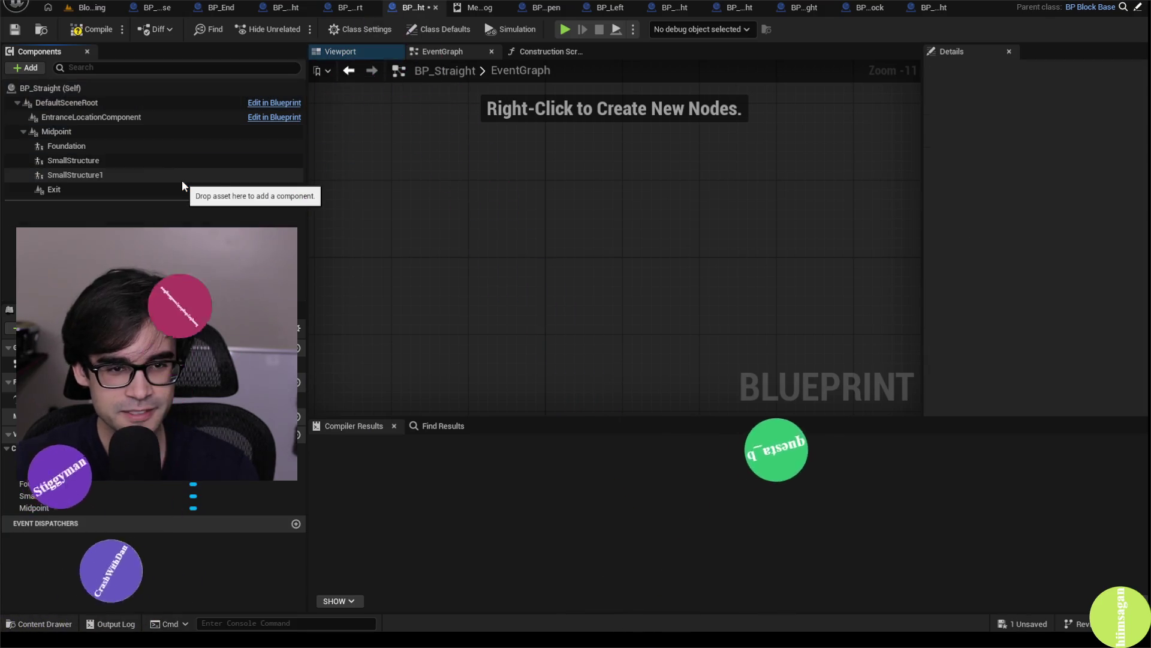
left_click(366, 50)
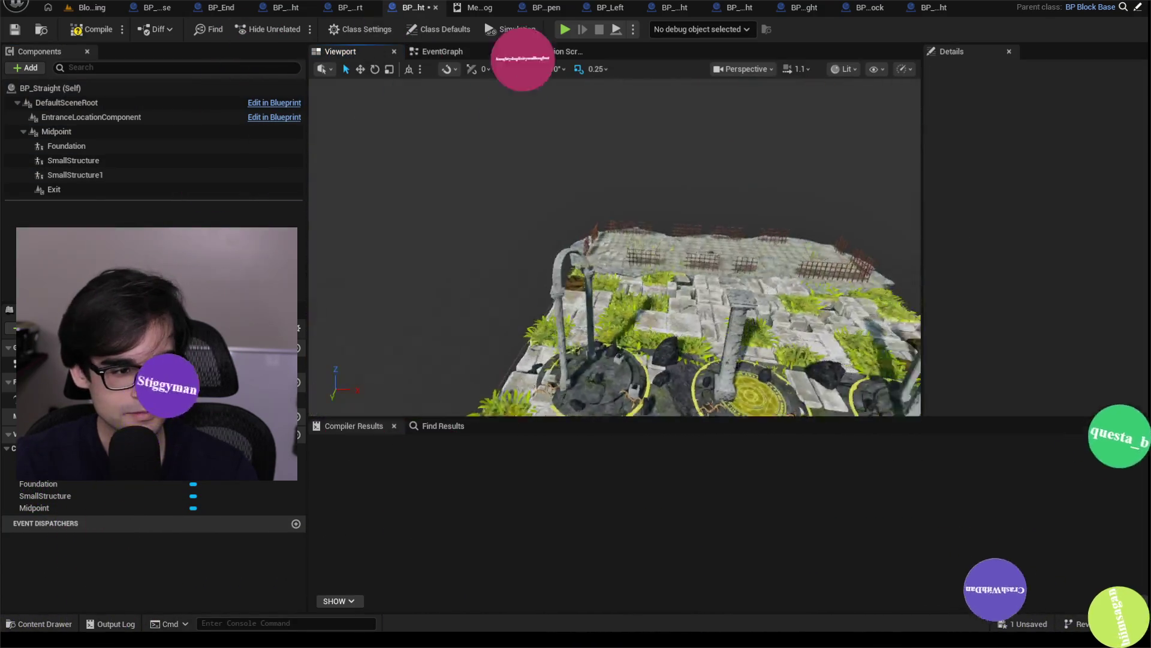
- Compile and save the trigger-free BP_Straight, then switch back to the BlockOnlySpawning level editor
left_click_drag(506, 190, 569, 182)
left_click(98, 30)
left_click(15, 31)
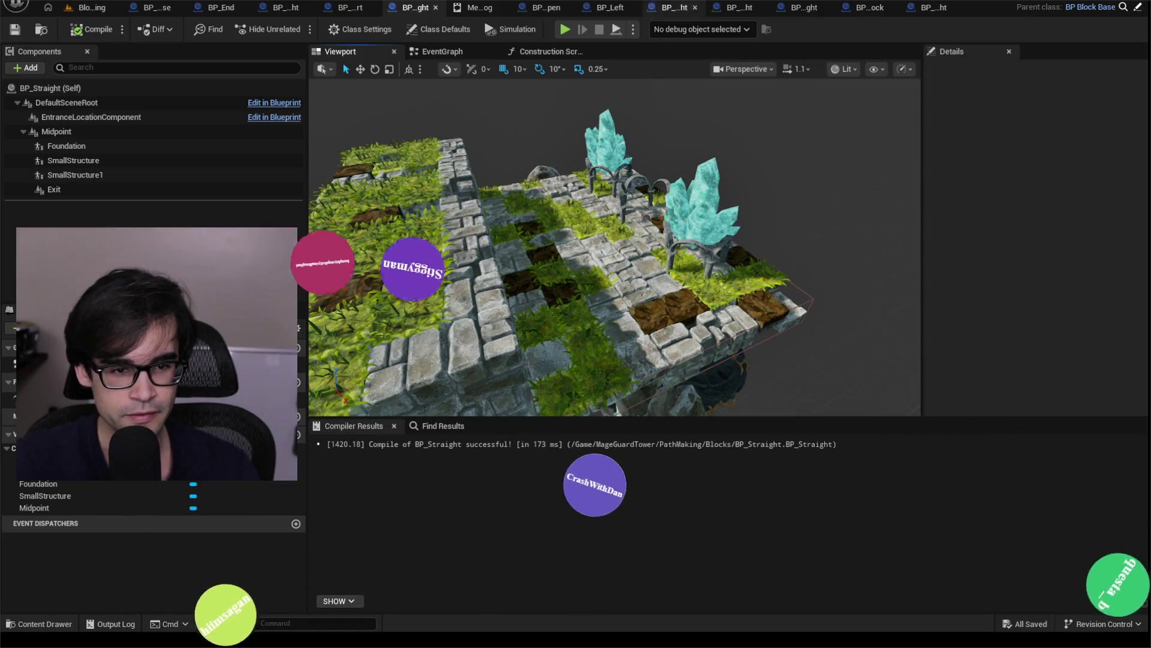
left_click_drag(569, 182, 551, 213)
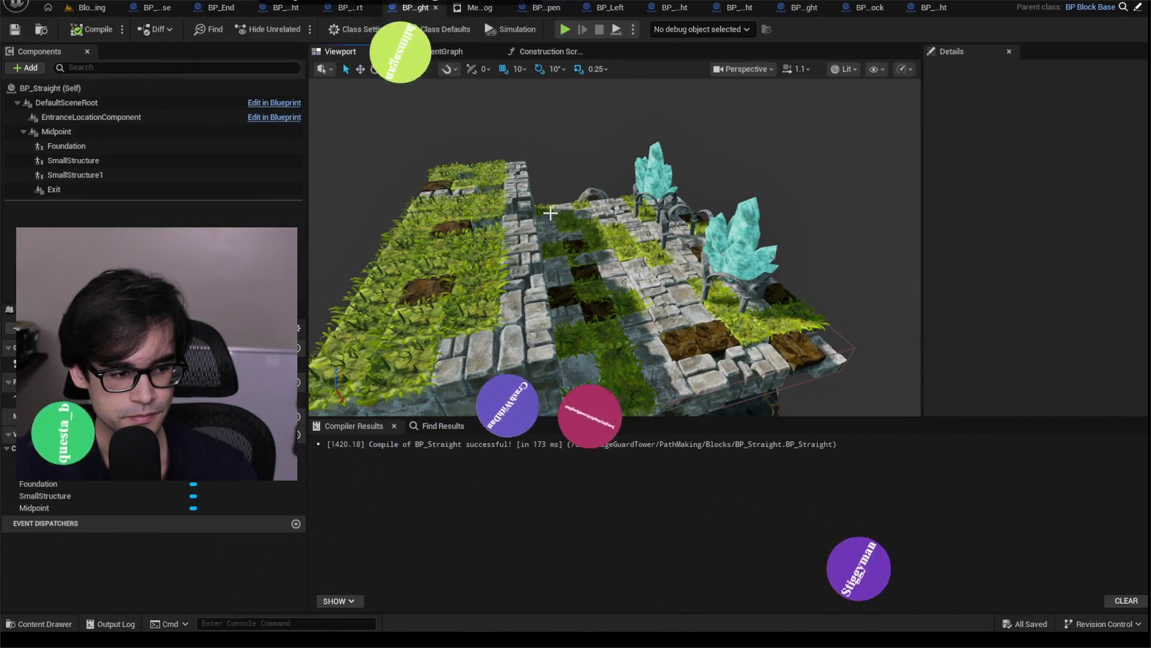
left_click(87, 7)
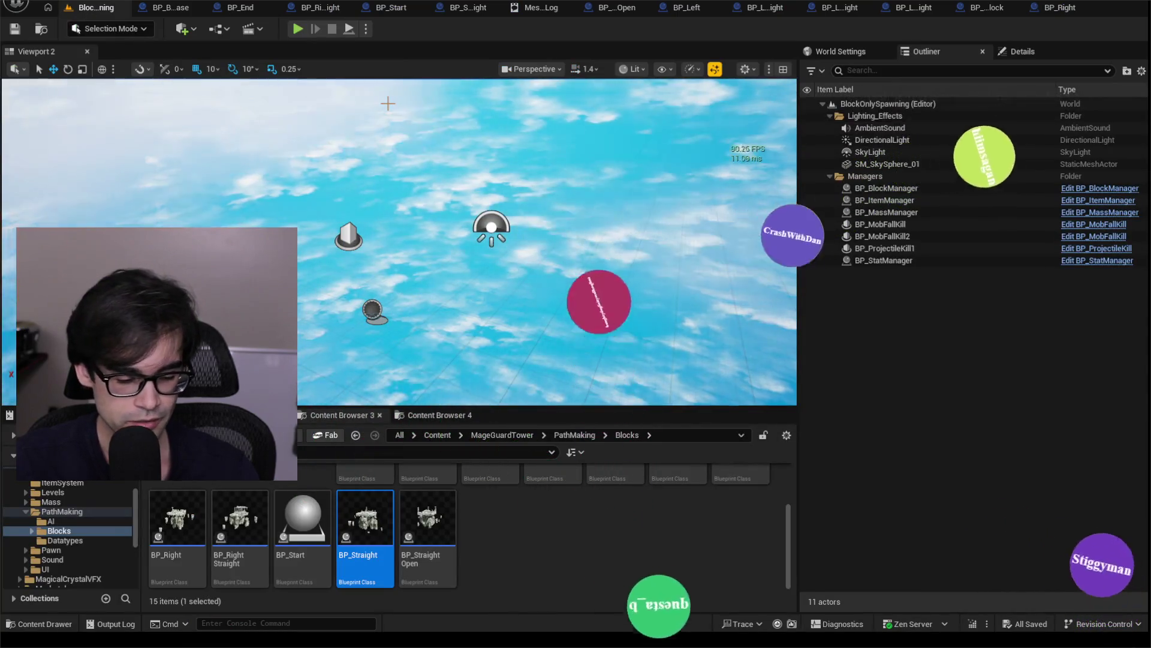
- Switch to Modeling Mode, then place a new Create Box shape in the level and frame it
left_click(189, 151)
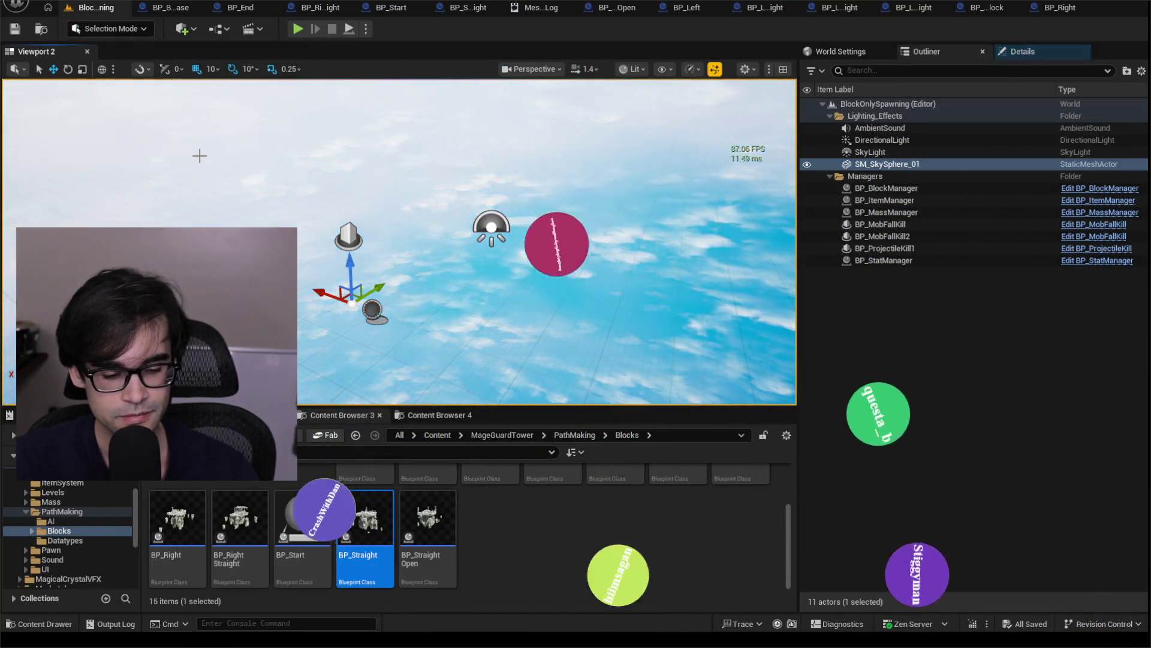
left_click(111, 28)
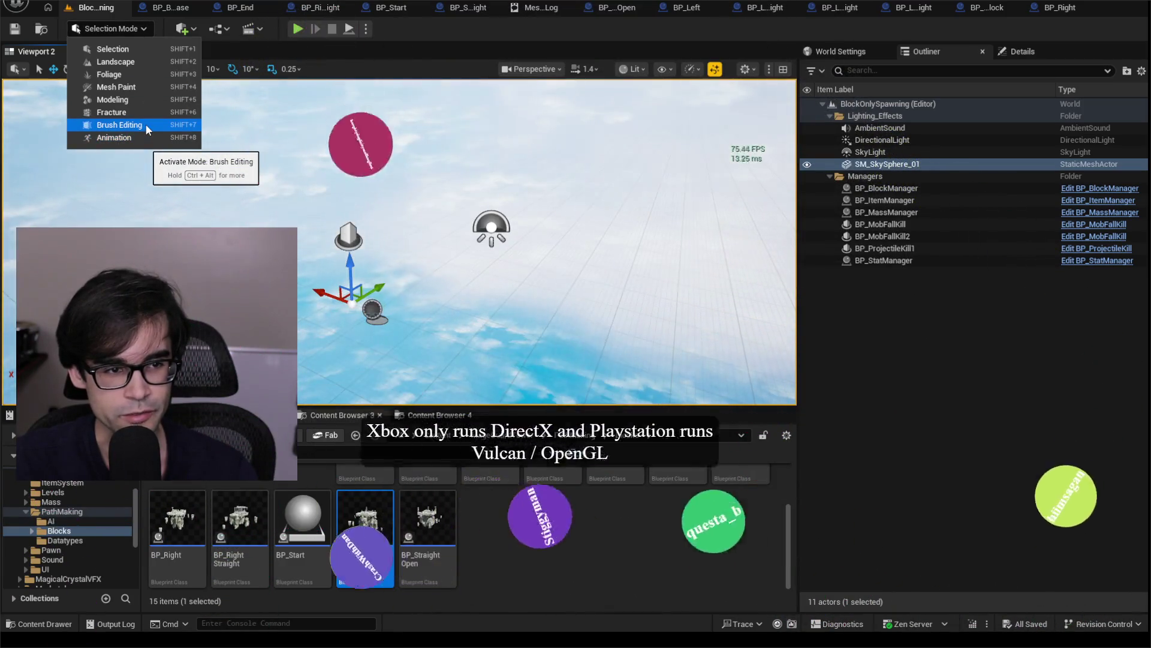
left_click(127, 99)
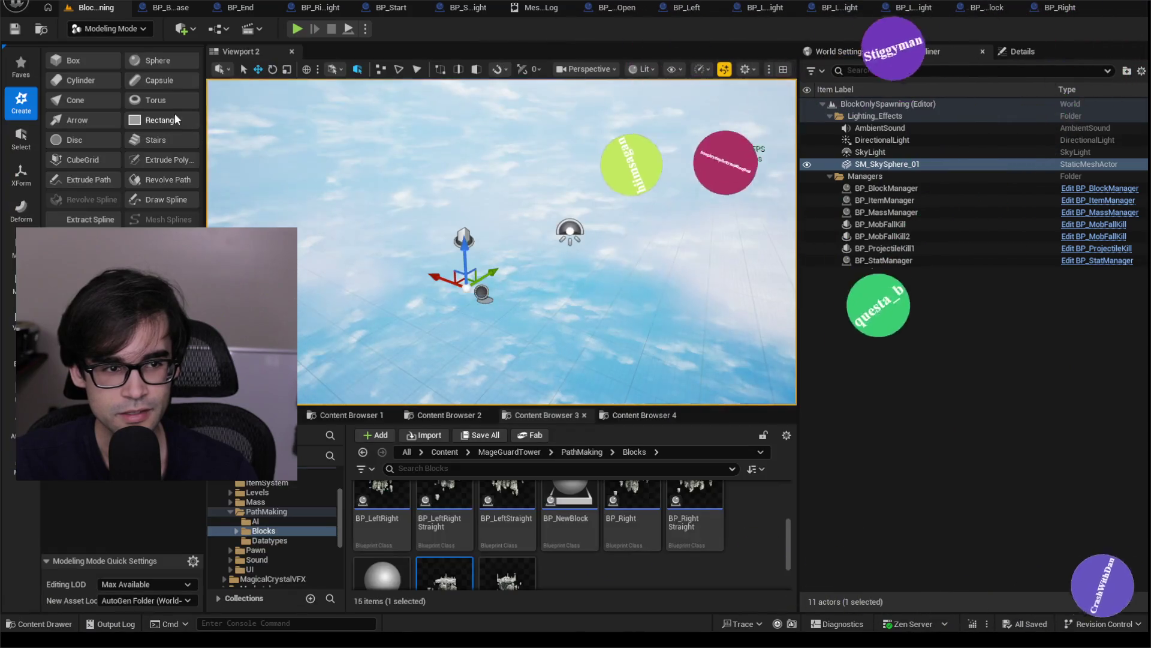
left_click(72, 63)
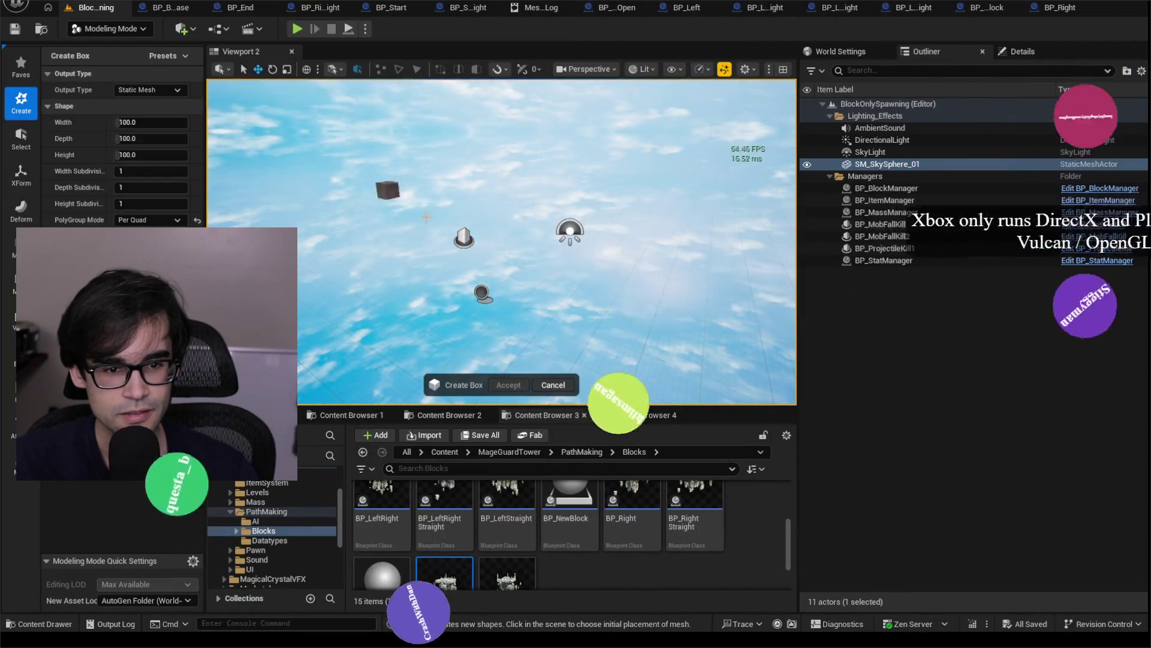
left_click(411, 245)
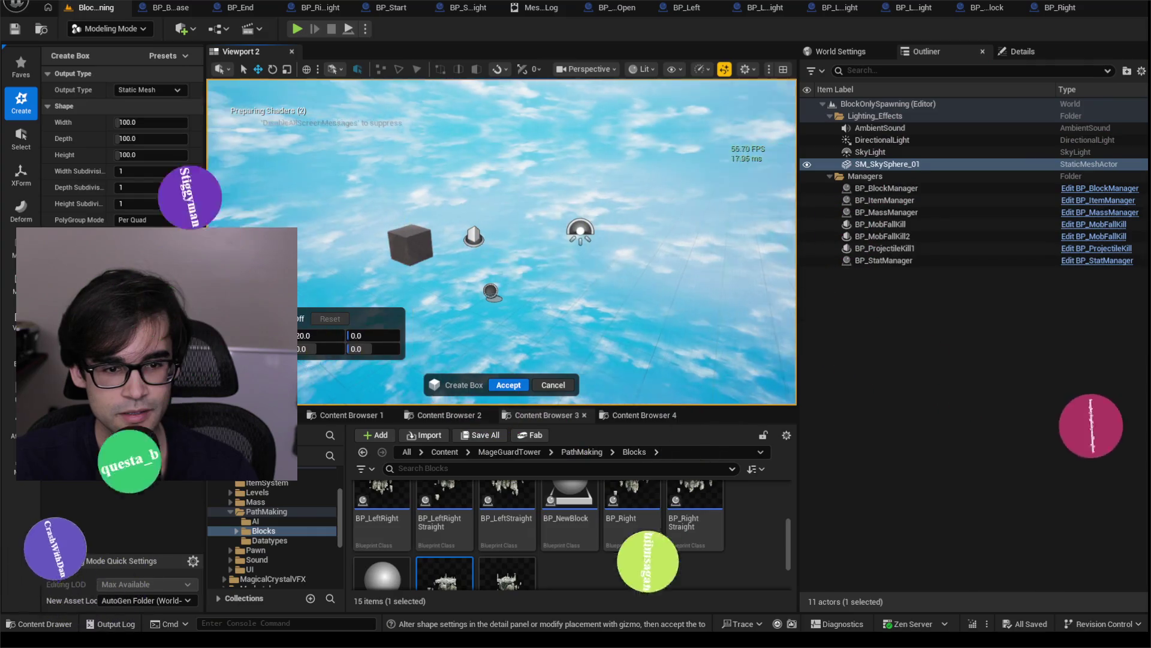
key("f")
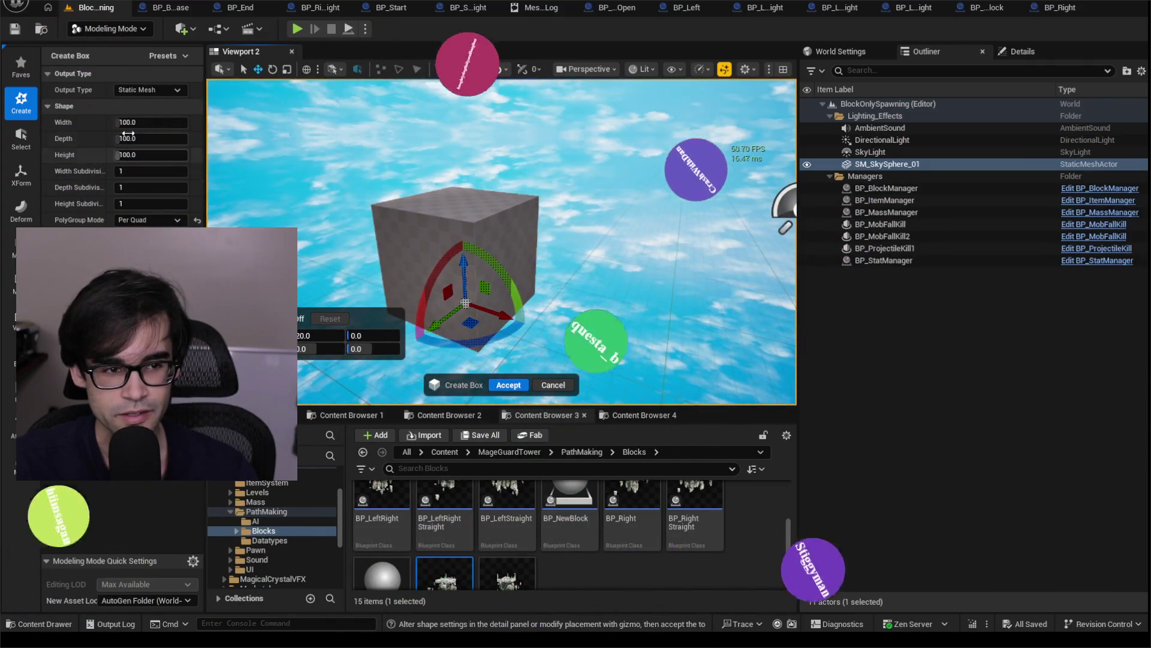
- Size the box to about 314 × 542 × 277 units with 10 width subdivisions
mouse_move(128, 121)
left_mouse_down()
mouse_move(198, 121)
mouse_move(162, 122)
mouse_move(198, 138)
mouse_move(129, 154)
mouse_move(174, 154)
left_mouse_up()
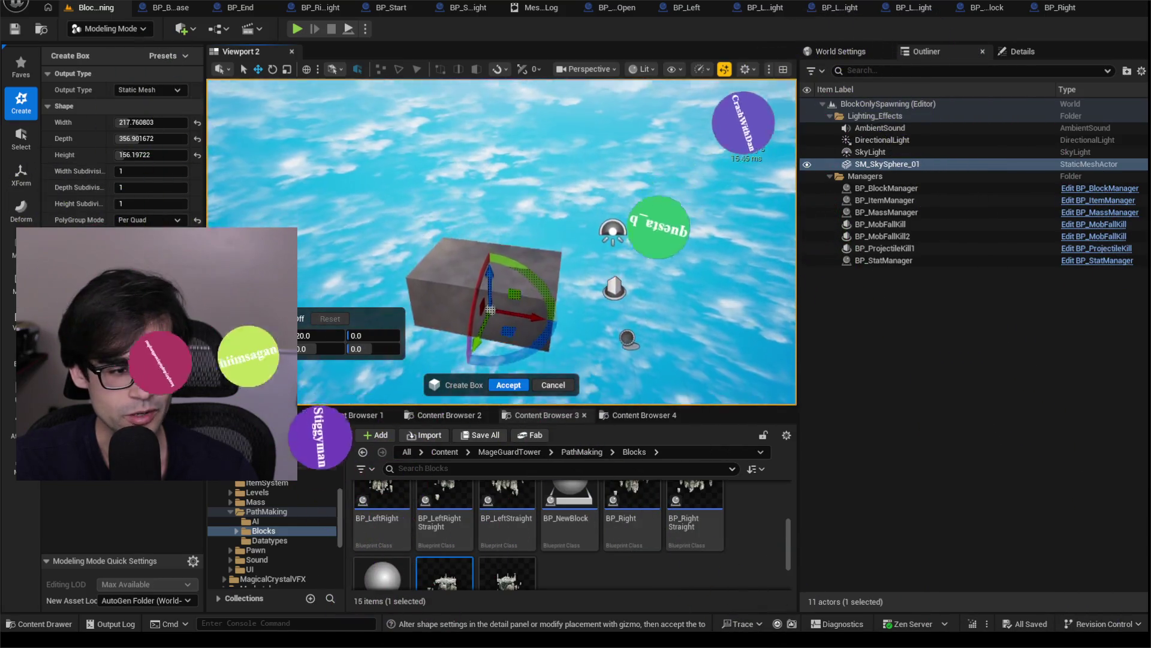
left_click_drag(501, 240, 501, 201)
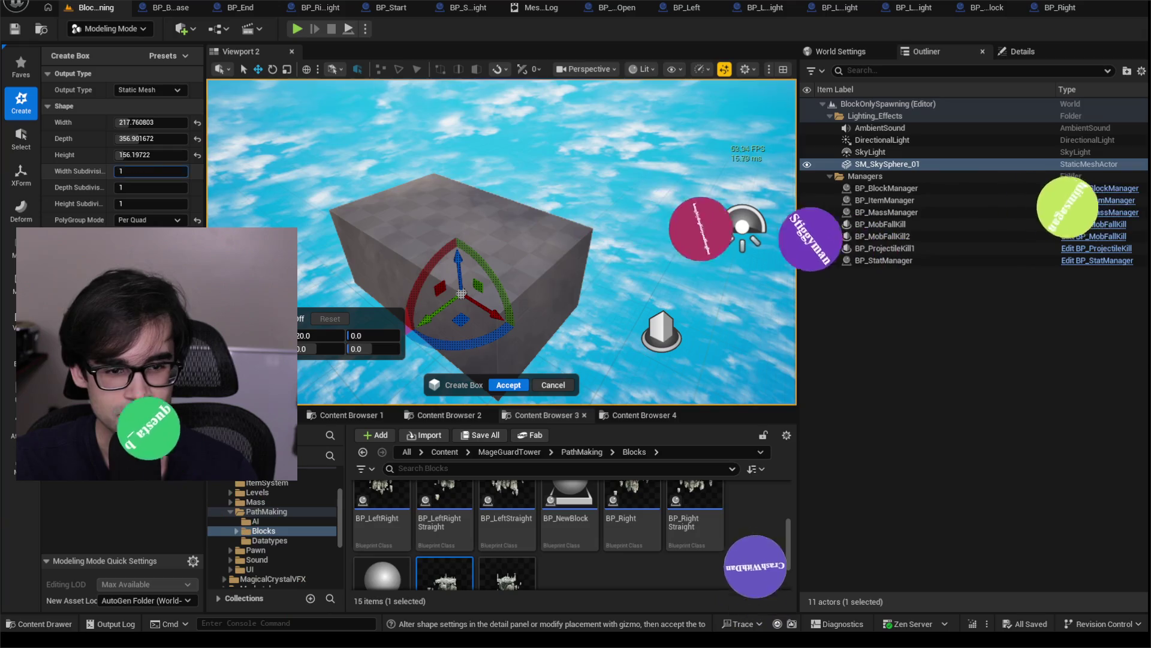
type("0")
mouse_move(150, 155)
left_mouse_down()
mouse_move(174, 154)
mouse_move(153, 154)
left_mouse_up()
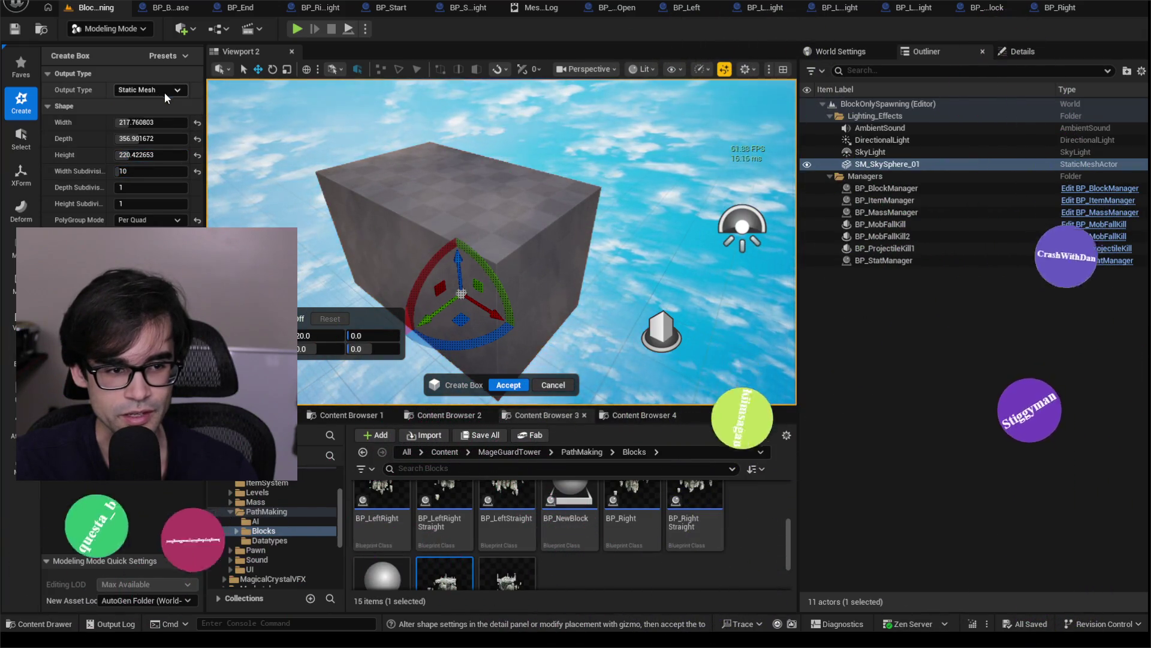
mouse_move(150, 122)
left_mouse_down()
mouse_move(198, 138)
mouse_move(129, 137)
mouse_move(180, 154)
mouse_move(156, 154)
left_mouse_up()
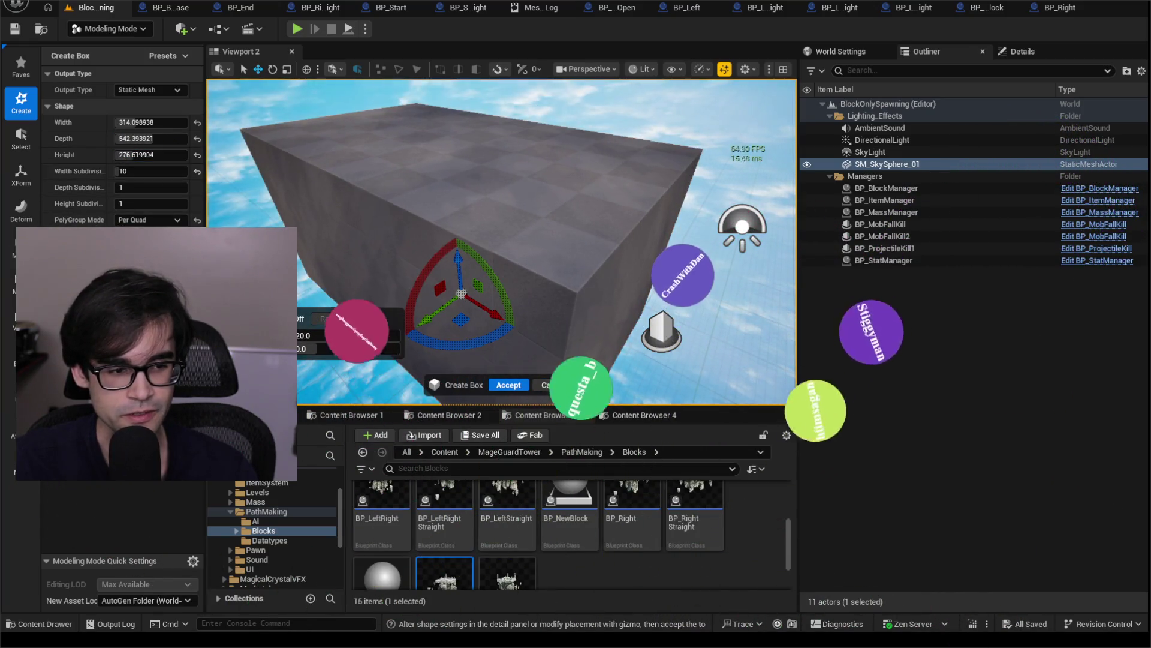
left_click(21, 150)
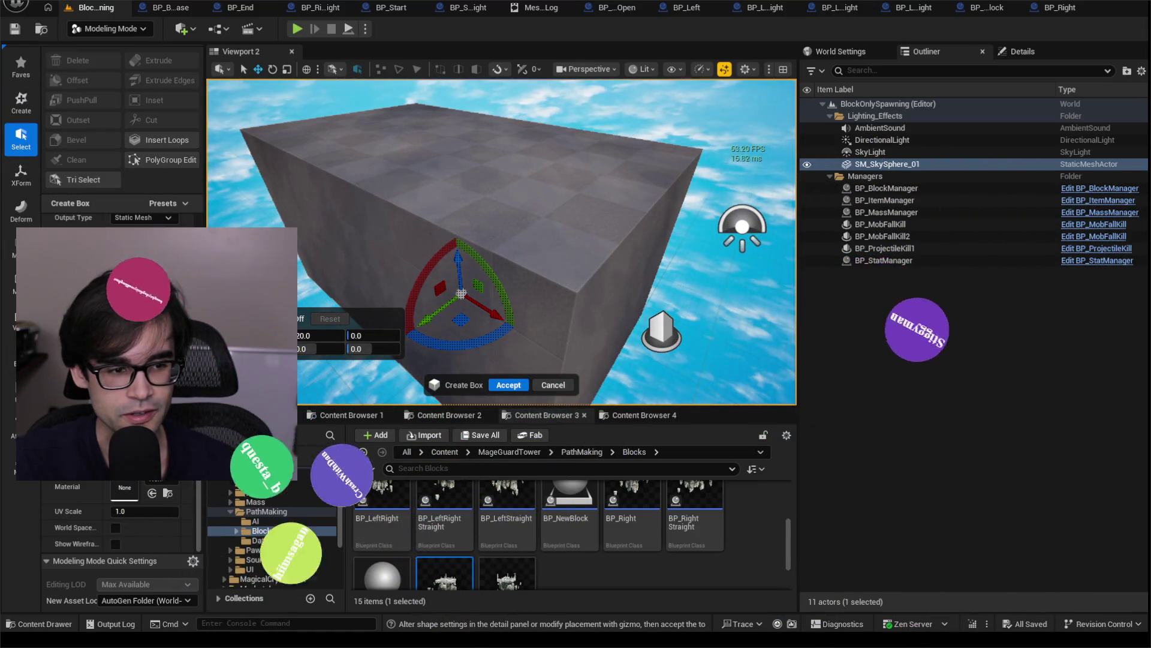
- Accept the Box into the level and preview a 90-degree Space Warp bend on it
left_click(21, 174)
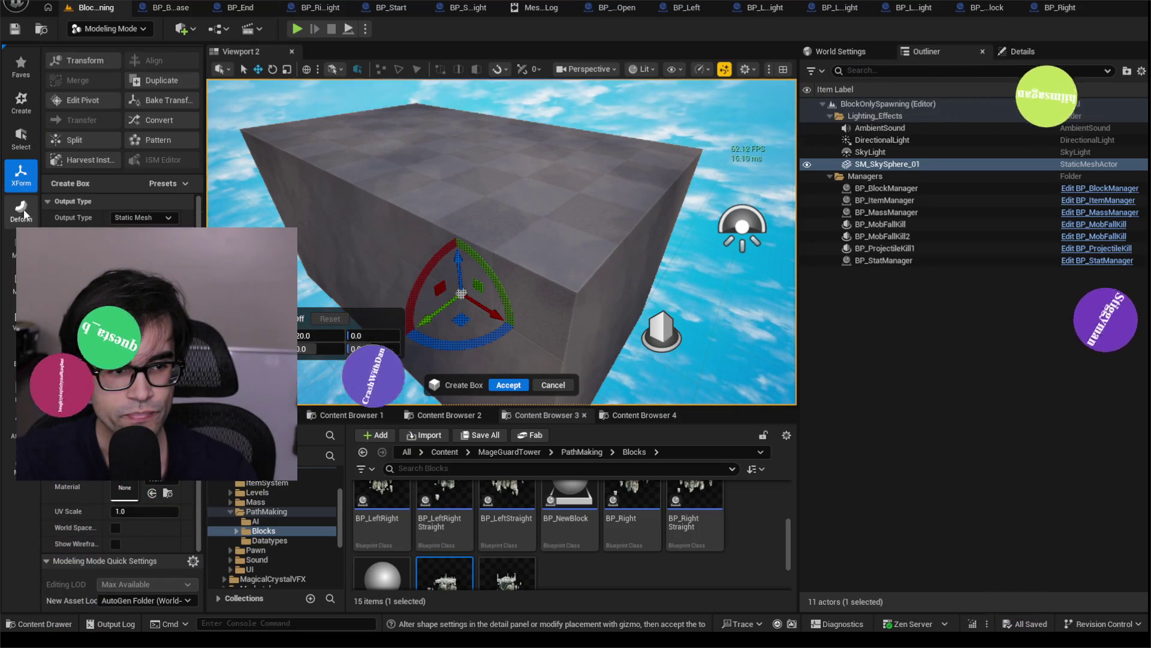
left_click(22, 210)
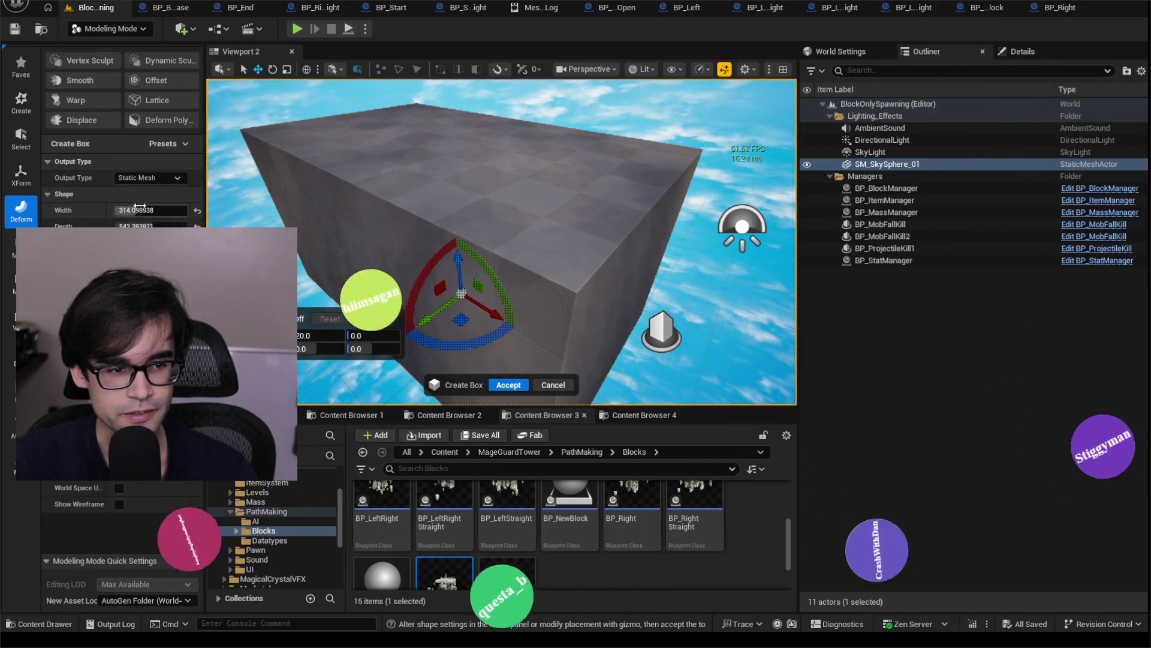
left_click(75, 102)
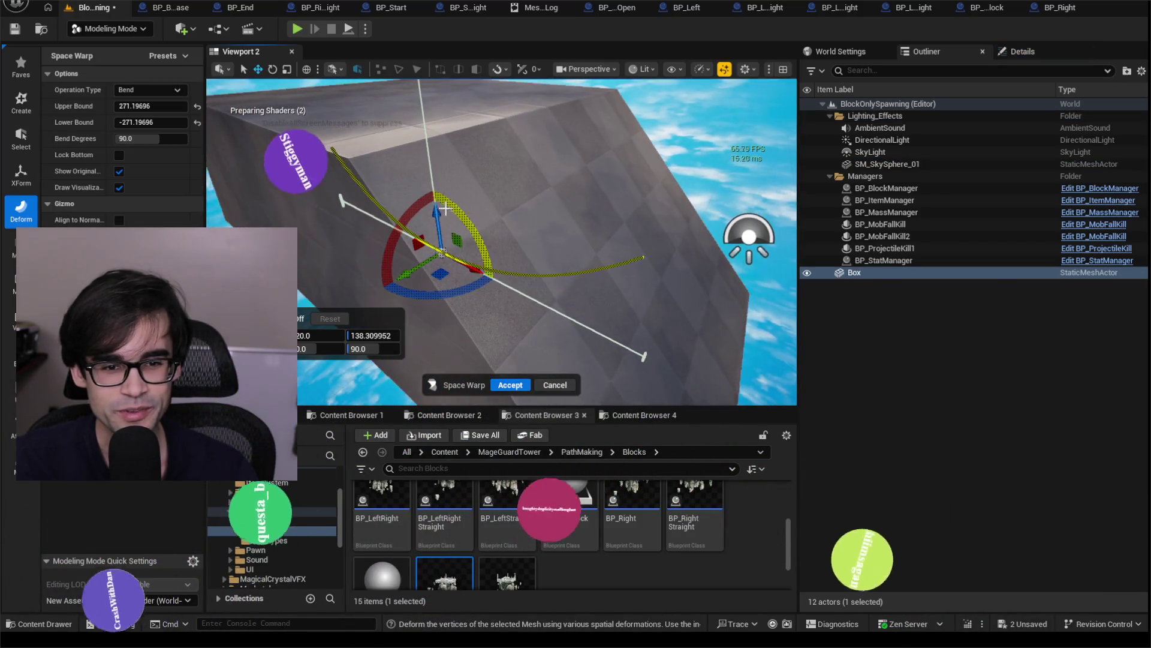
mouse_move(445, 208)
left_mouse_down()
mouse_move(426, 296)
mouse_move(436, 369)
mouse_move(491, 164)
mouse_move(558, 216)
left_mouse_up()
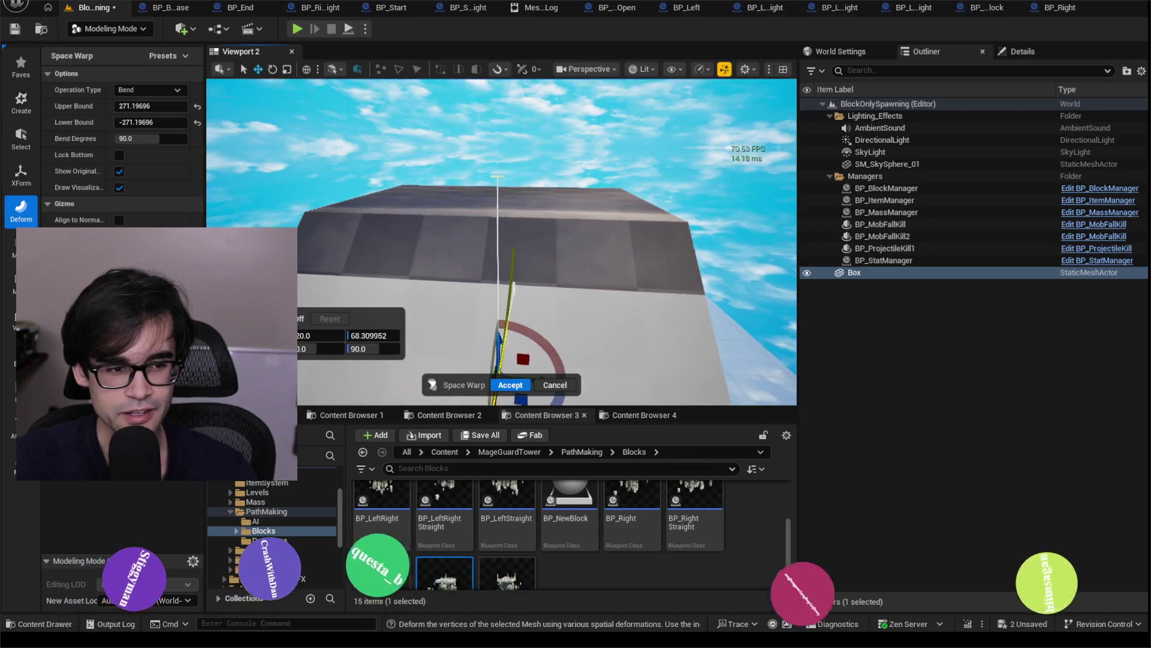
scroll(310, 296, "down", 5)
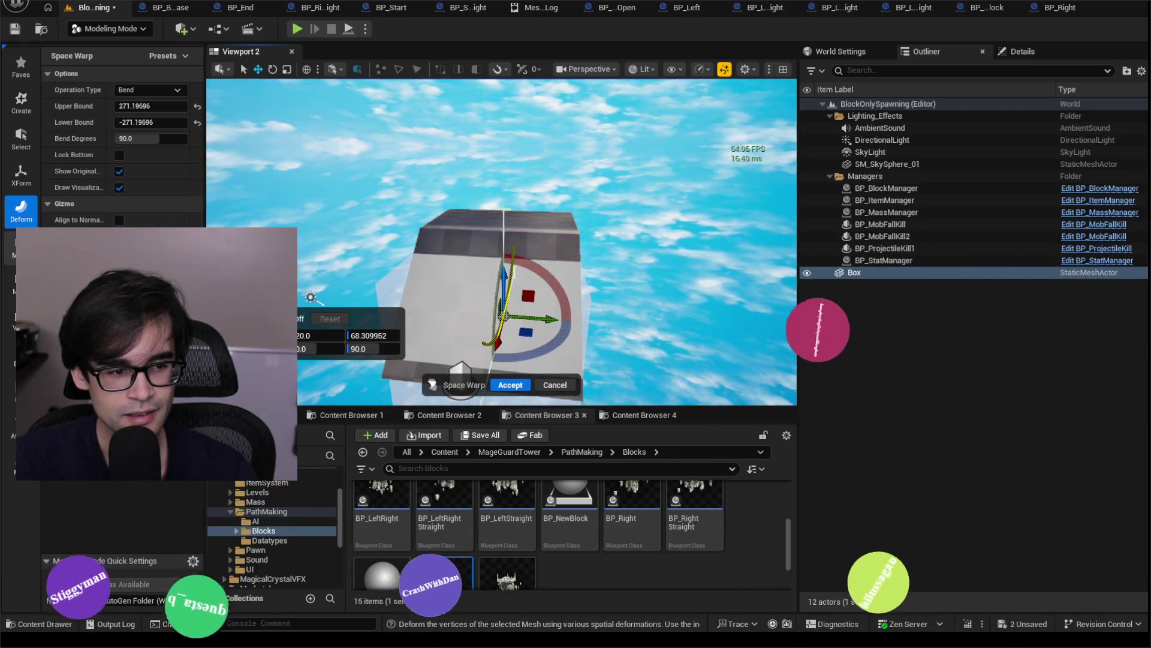
left_click(12, 321)
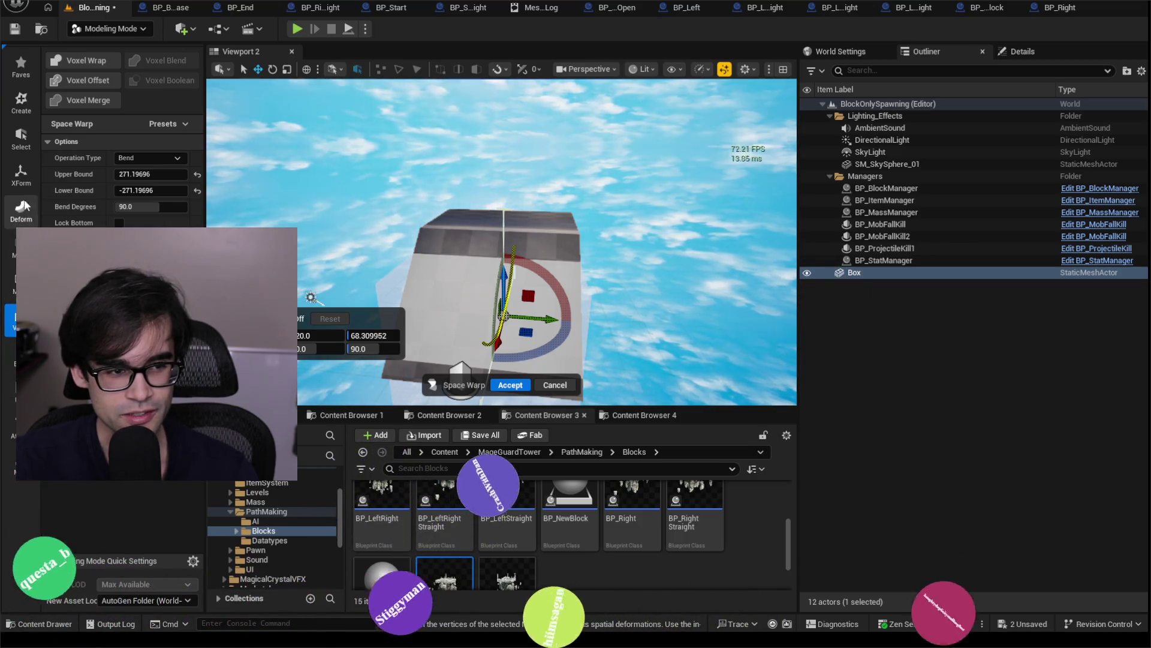
- Run AutoUV on the Box to preview its black-and-white checker UV layout
left_click(11, 392)
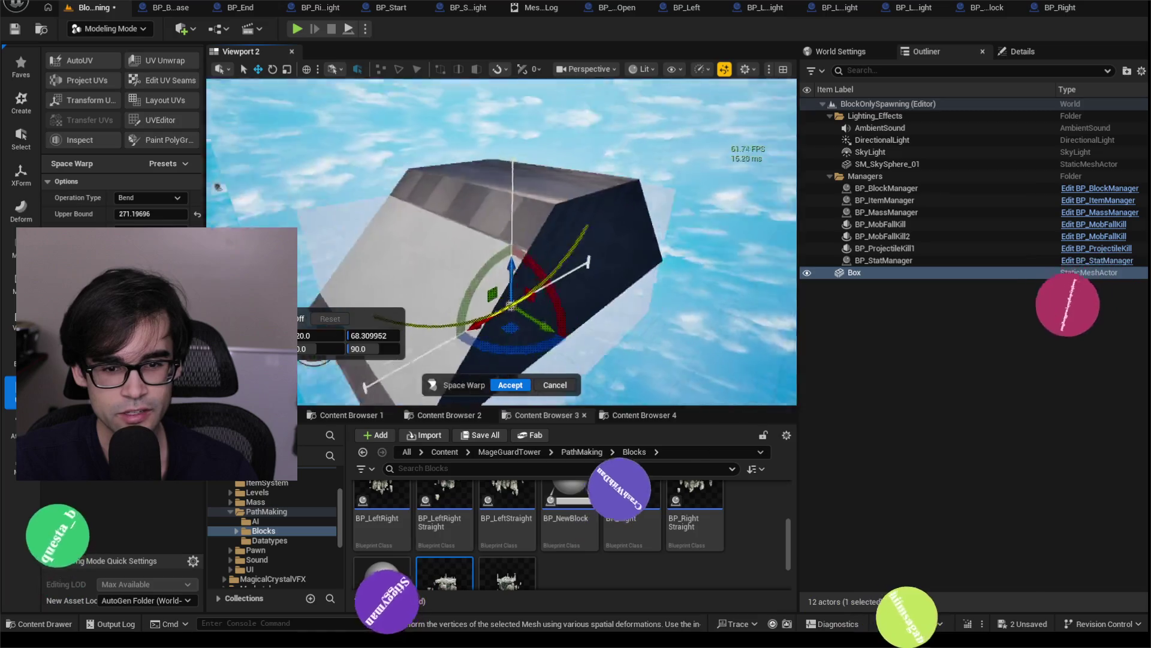
scroll(501, 241, "up", 2)
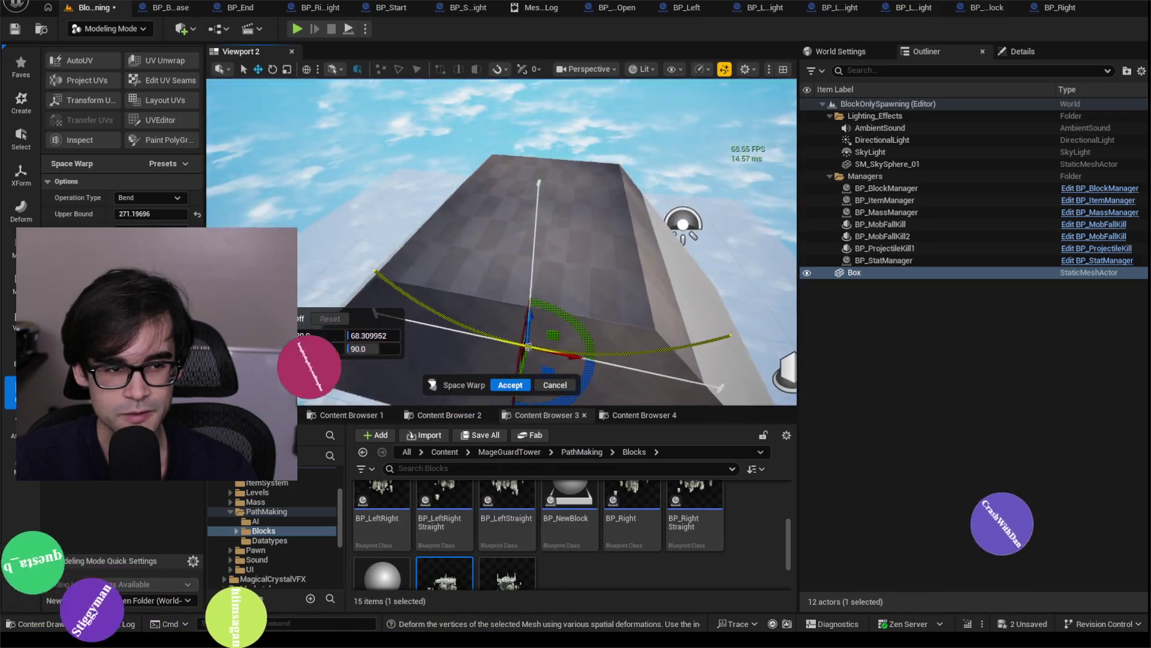
left_click(96, 61)
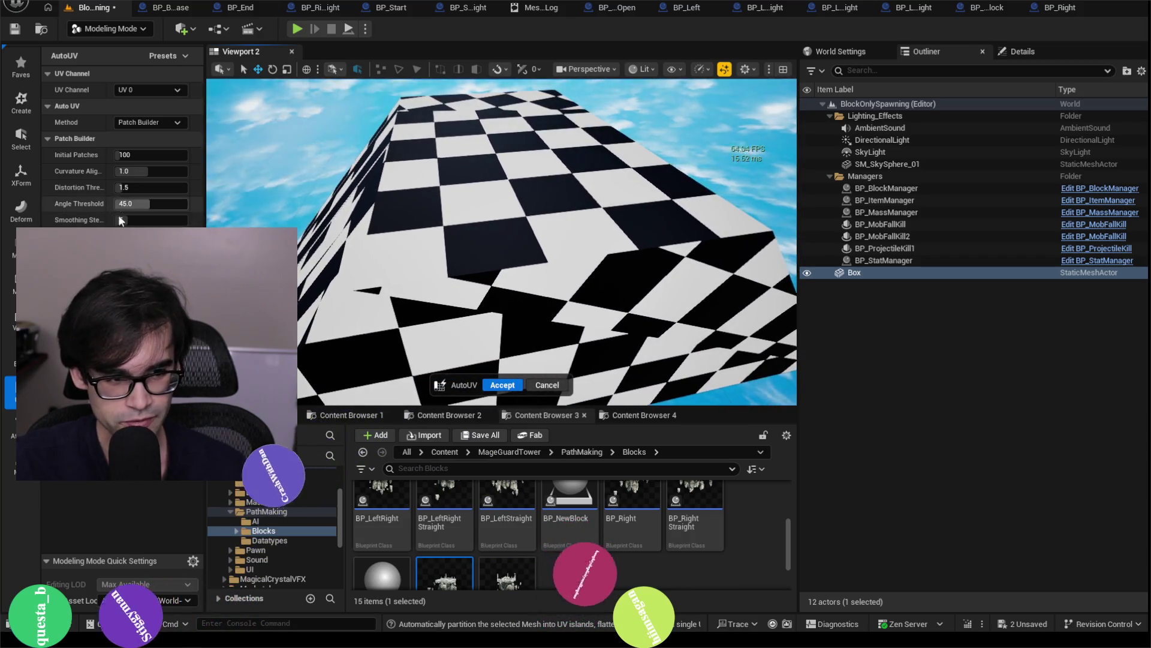
- Start a Plane Cut on the Box from the polygroup editing tools
left_click(10, 285)
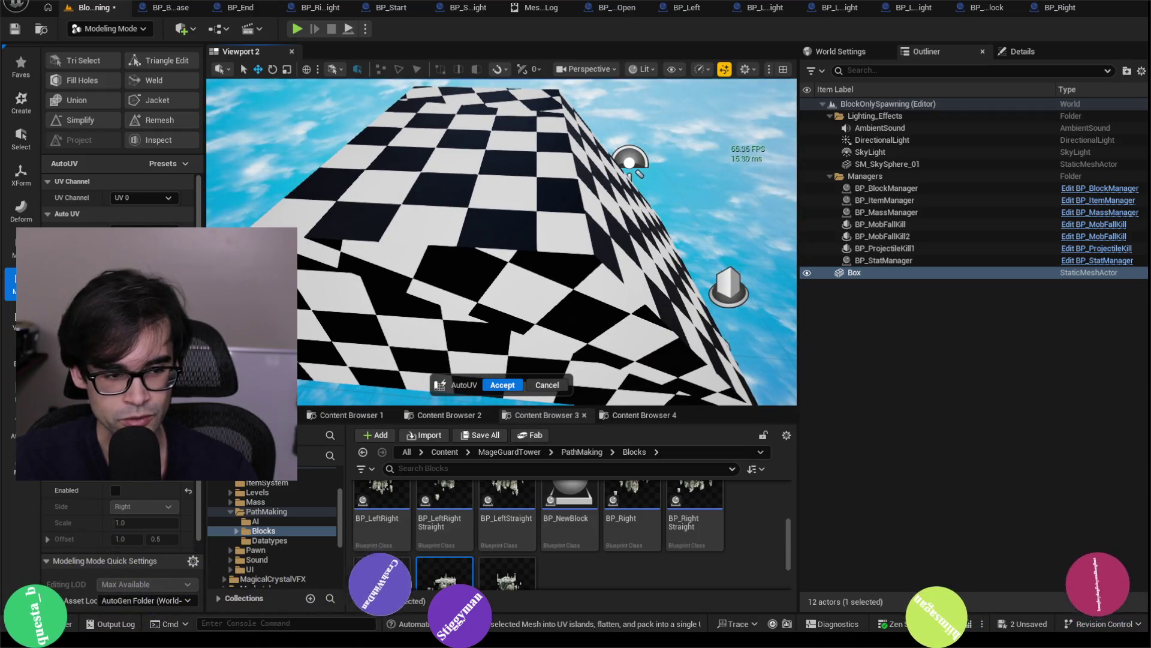
left_click(13, 249)
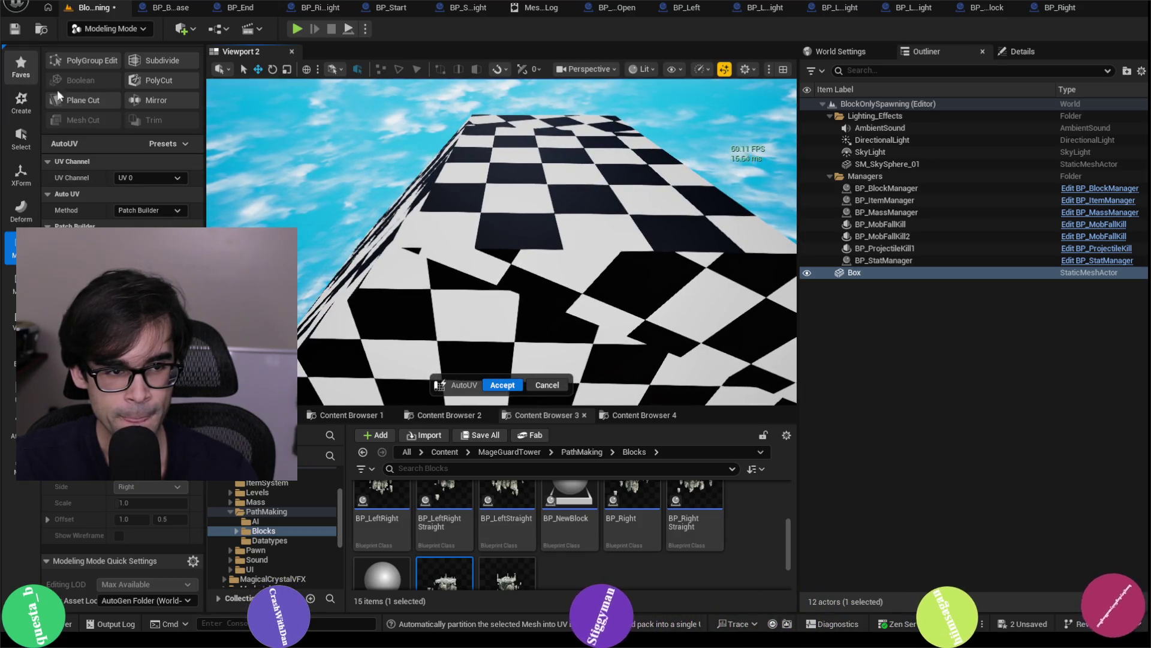
left_click(84, 100)
- Drag the cutting plane down through the Box to preview the cut
scroll(548, 225, "down", 3)
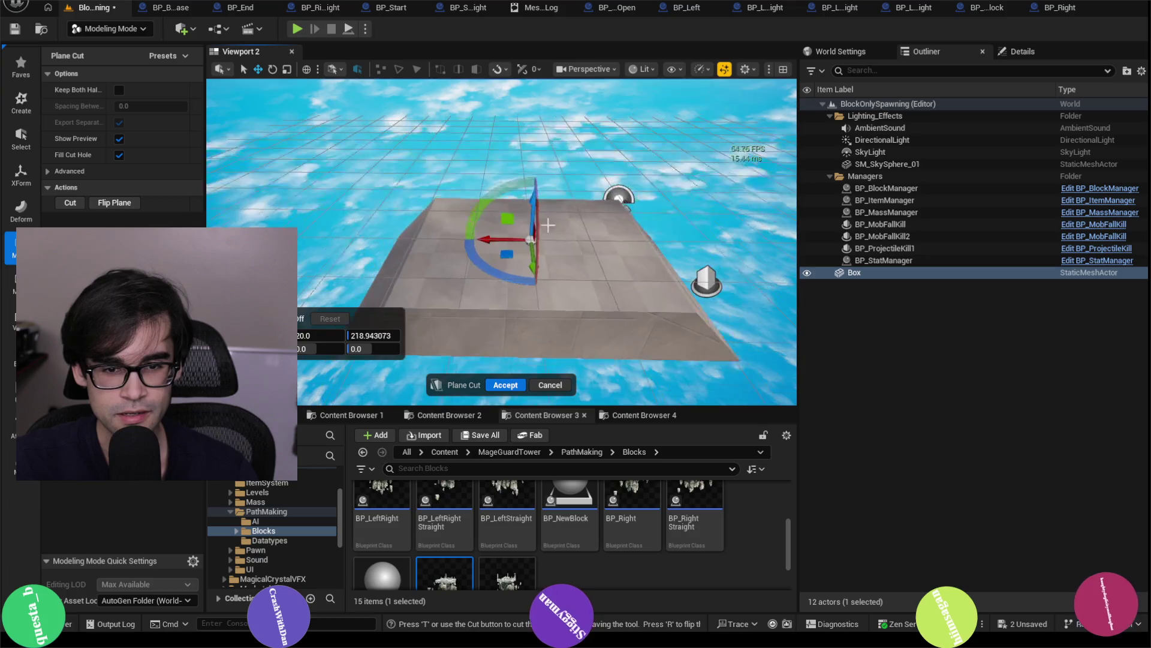
mouse_move(531, 200)
left_mouse_down()
mouse_move(537, 225)
mouse_move(584, 198)
left_mouse_up()
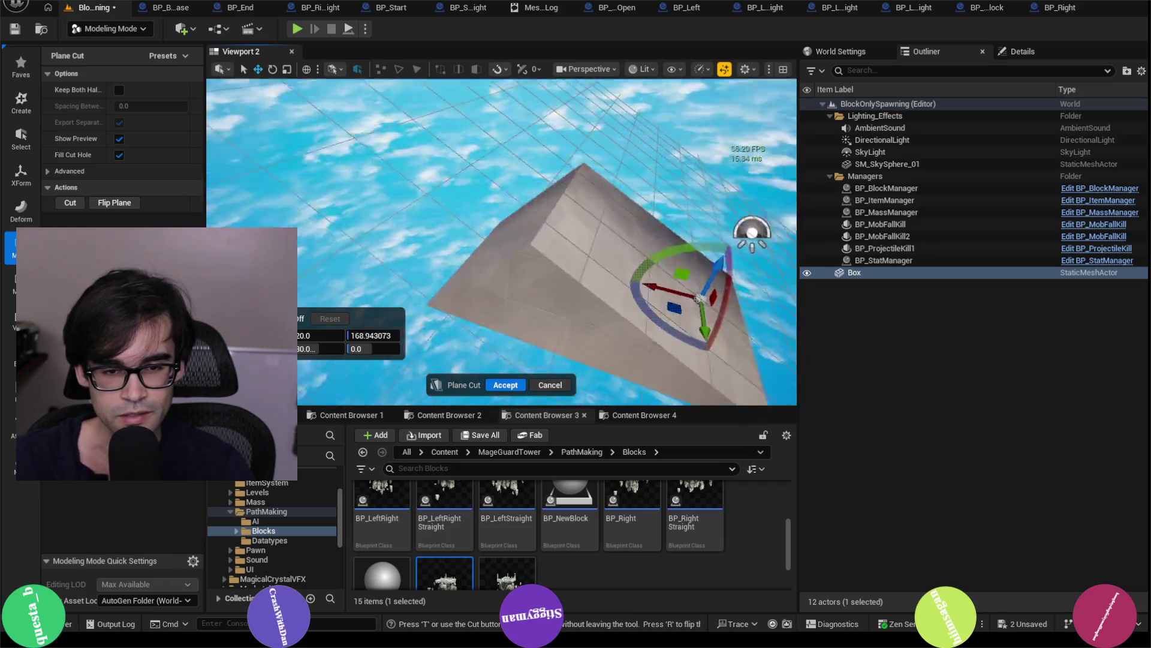
key("w")
key("w")
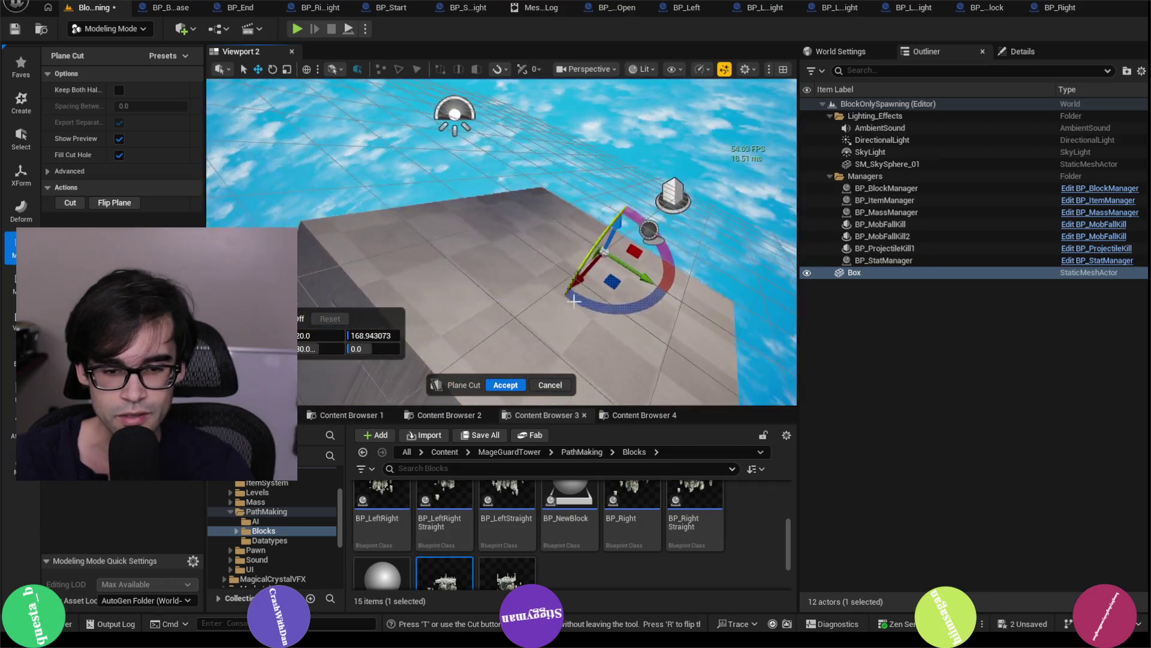
- Cancel the plane cut and delete the Box actor, leaving 11 actors
left_click(549, 385)
scroll(533, 371, "down", 3)
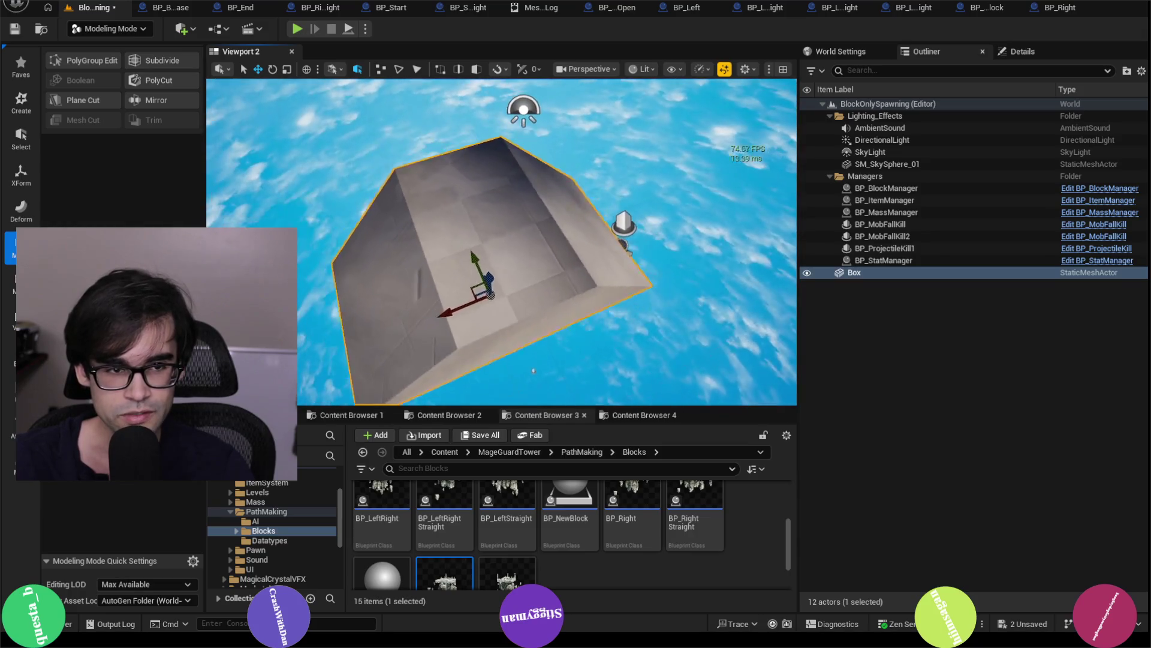
key("Delete")
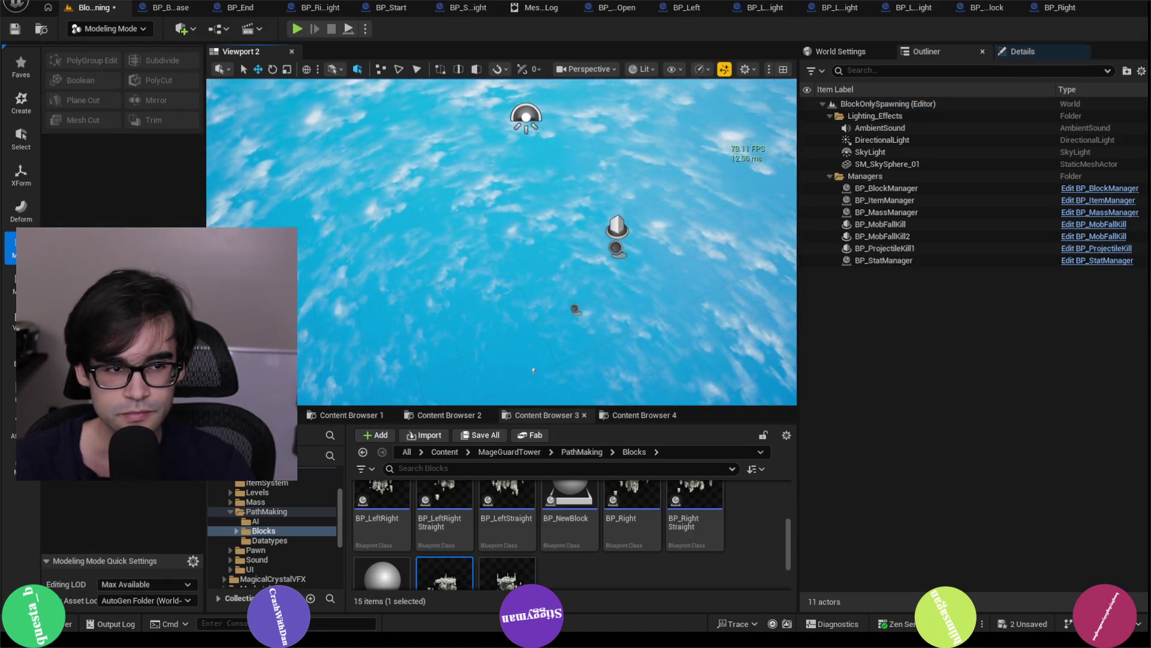
scroll(526, 250, "up", 2)
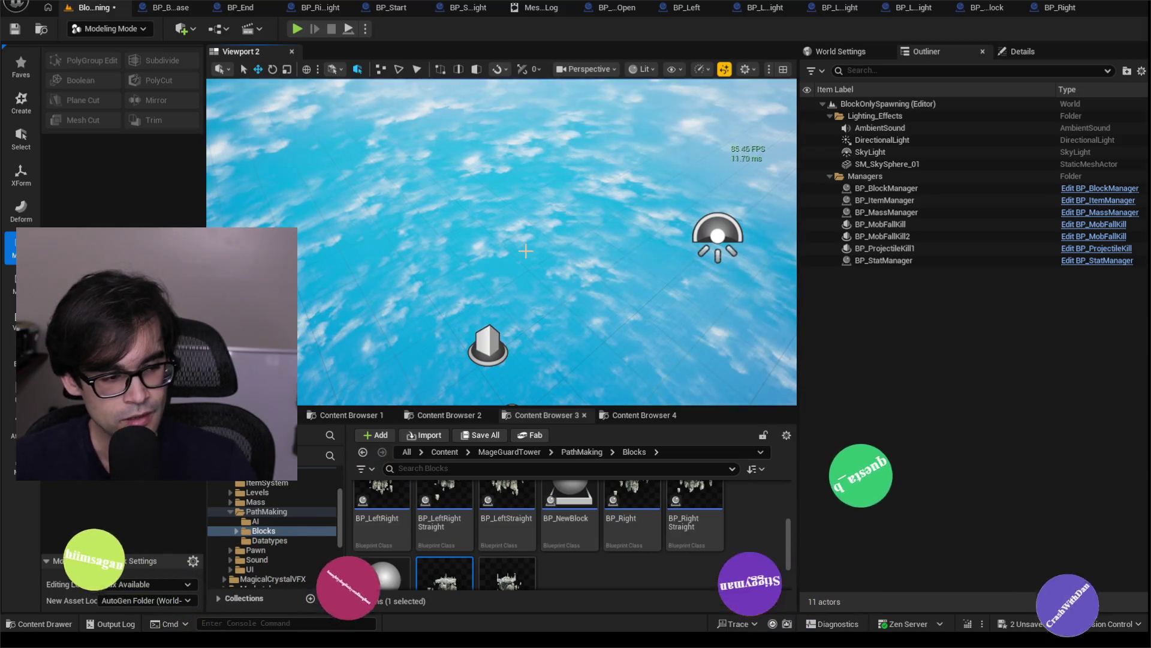
mouse_move(486, 235)
left_mouse_down()
mouse_move(477, 195)
mouse_move(482, 234)
mouse_move(488, 174)
left_mouse_up()
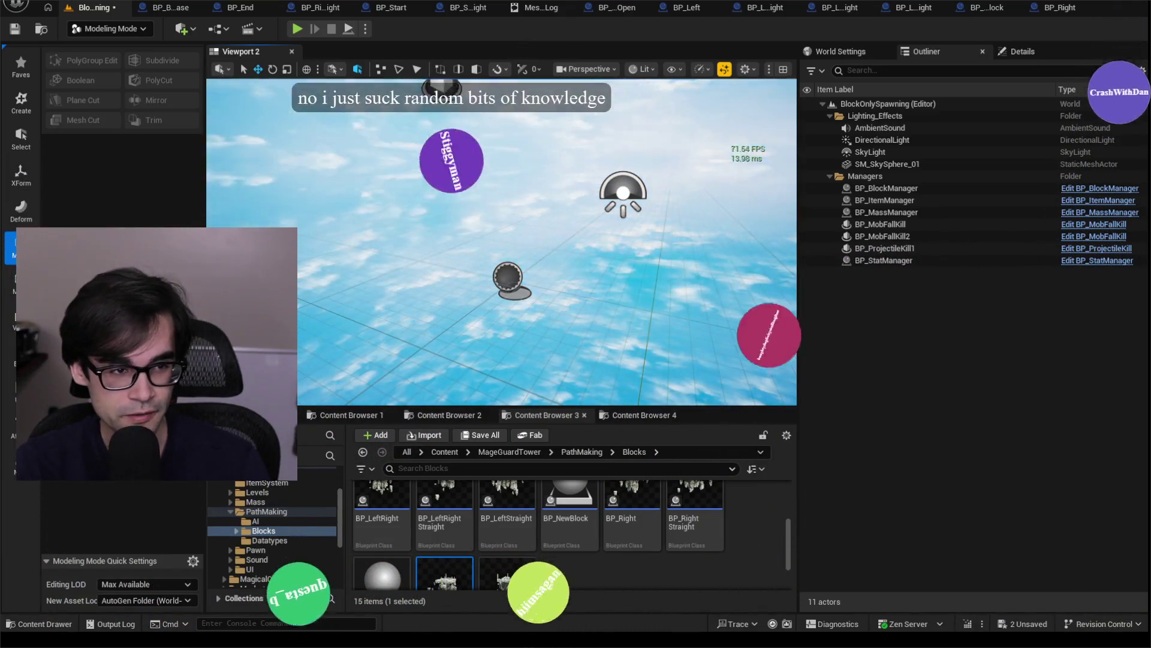
- Open Project Settings at the Packaging page and expand its Project build options
left_click(17, 6)
left_click(150, 183)
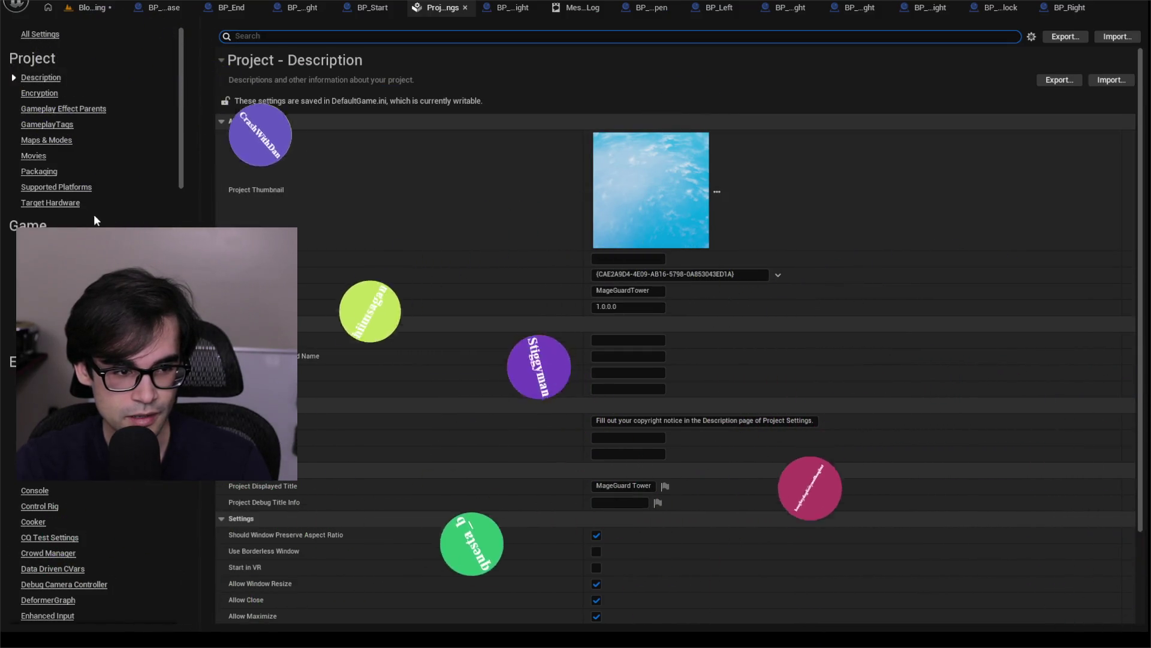
scroll(93, 214, "down", 8)
scroll(93, 214, "up", 3)
scroll(93, 149, "up", 3)
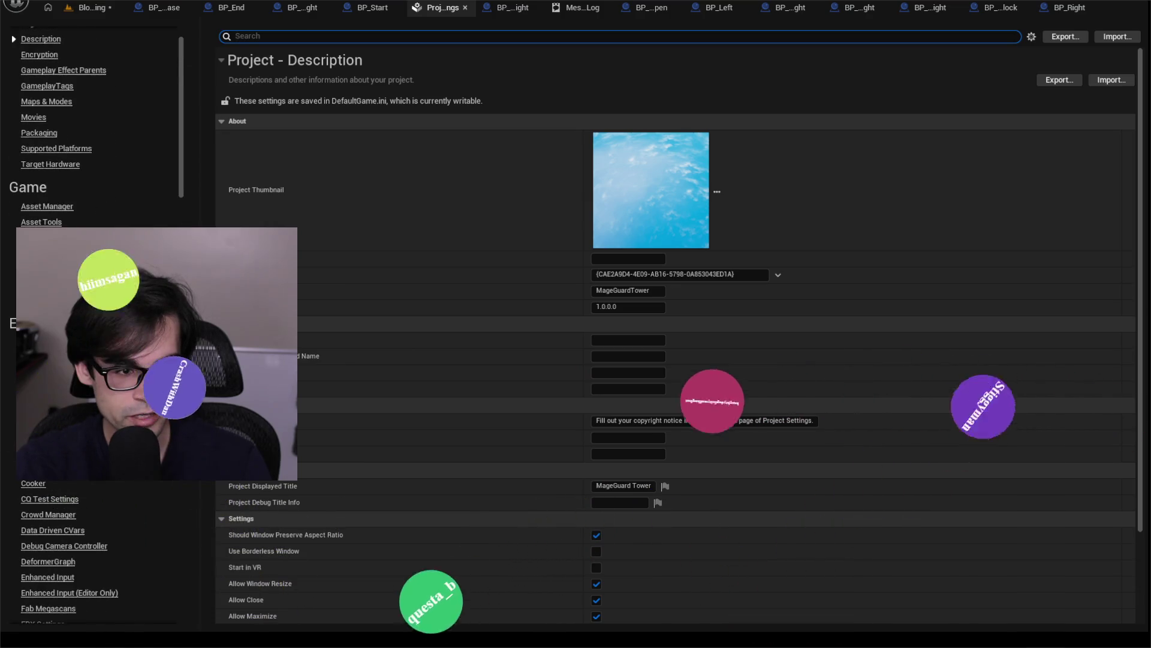
left_click(46, 173)
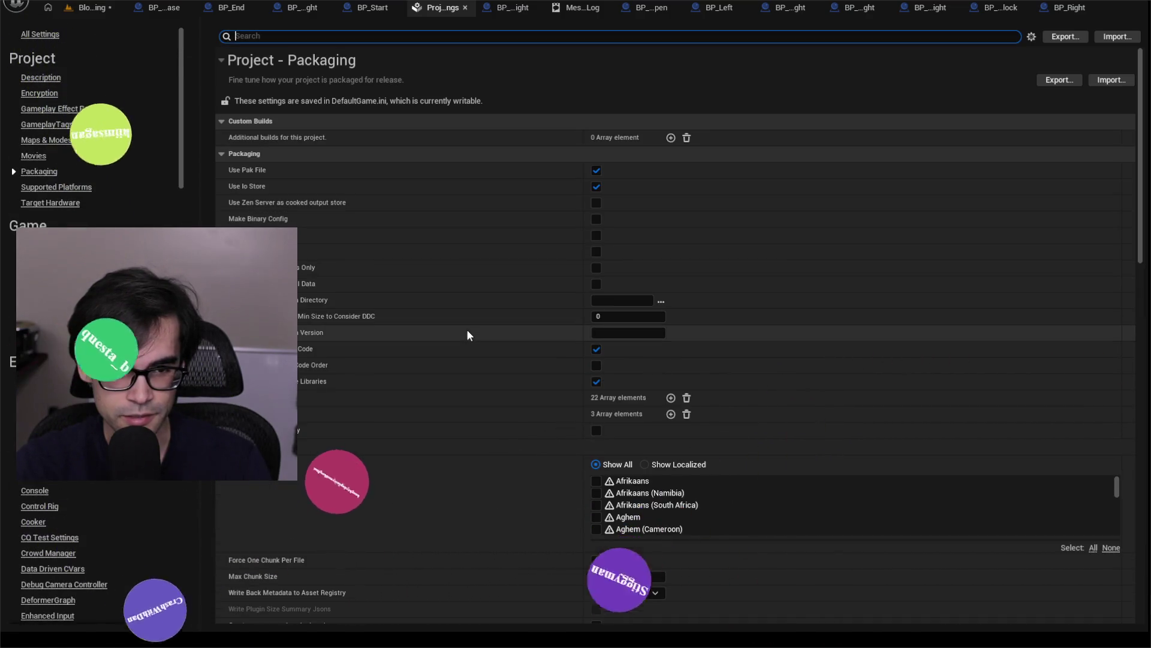
left_click(276, 138)
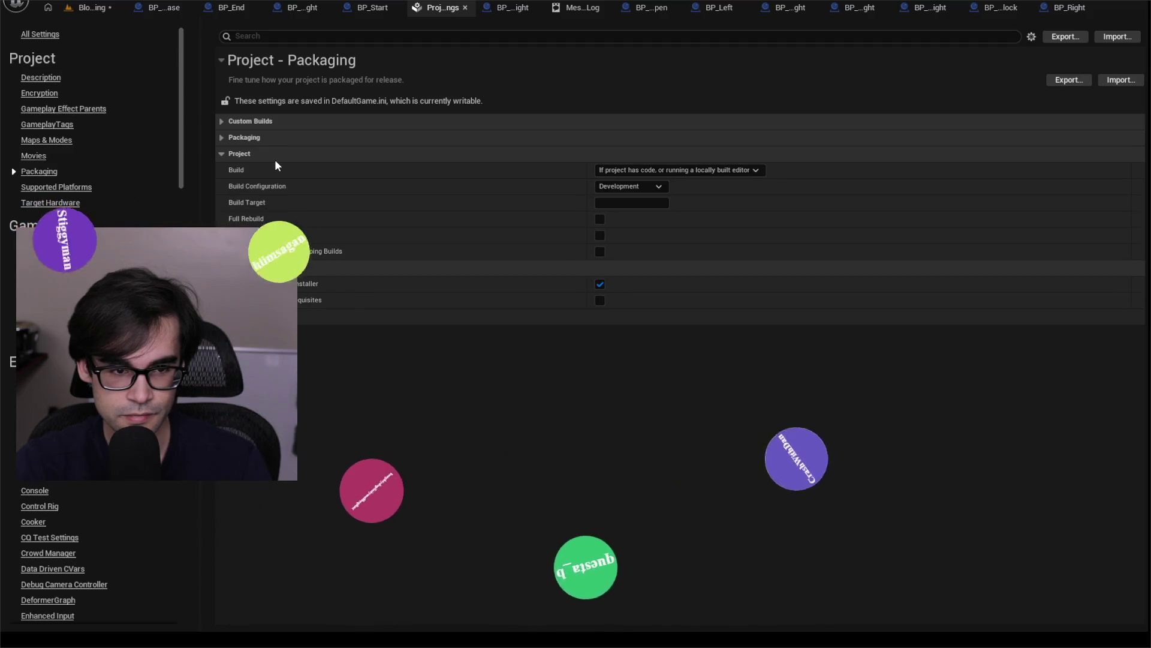
- Go down to the Engine section and open the Rendering settings
scroll(96, 150, "down", 4)
scroll(70, 196, "down", 5)
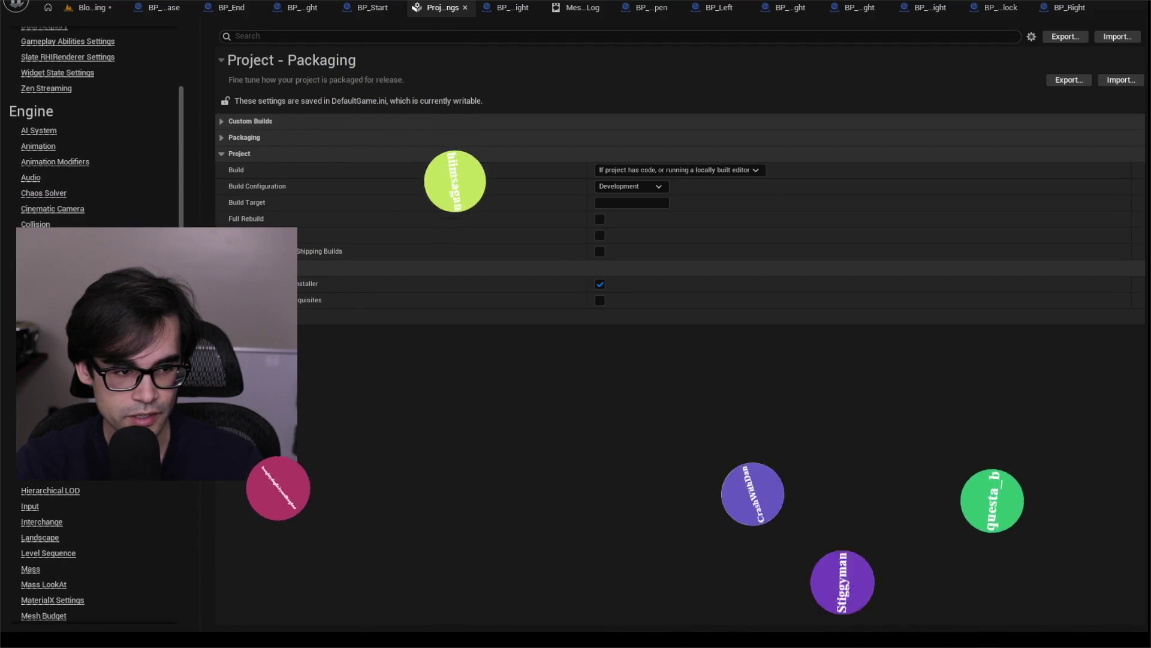
scroll(71, 196, "down", 3)
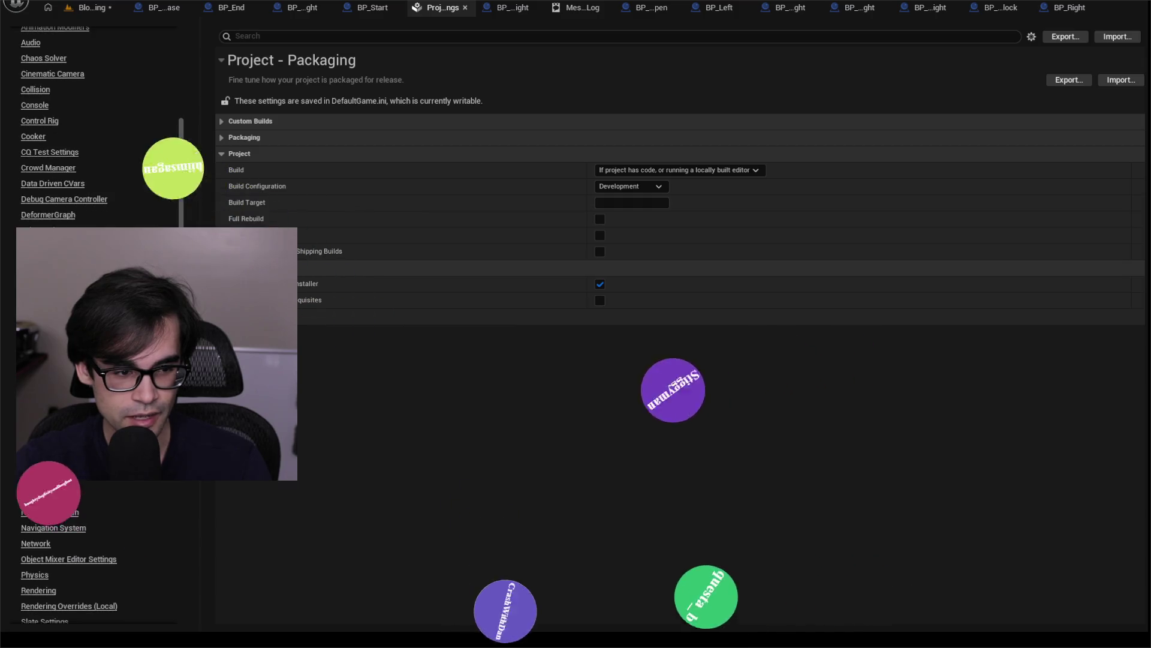
scroll(96, 180, "down", 8)
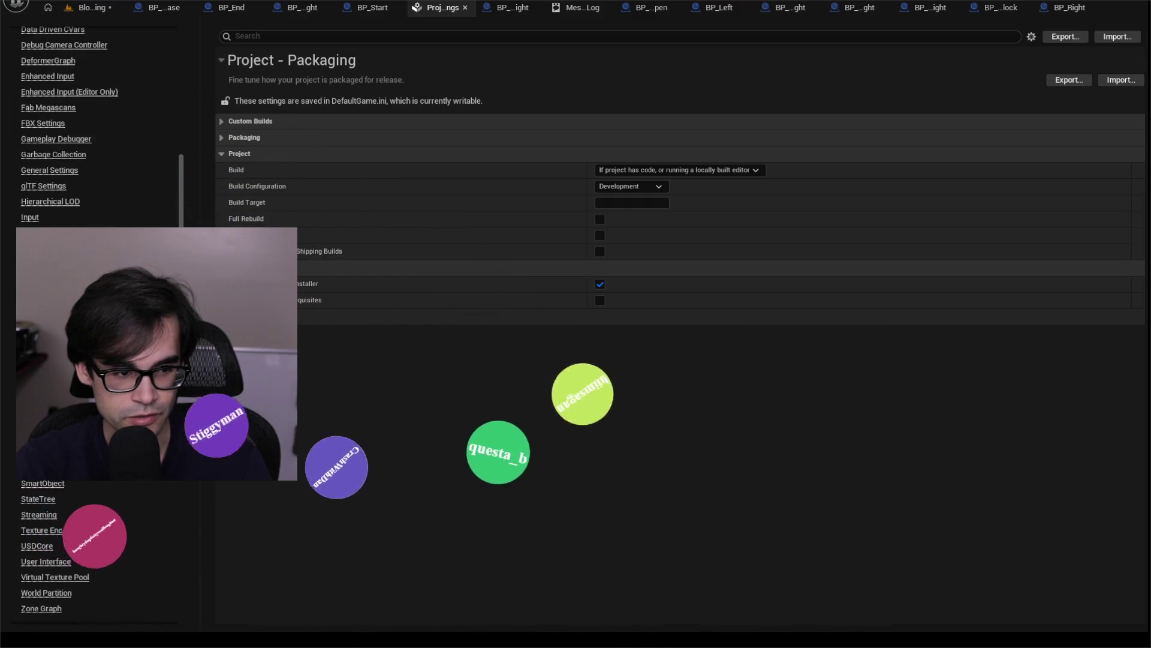
scroll(96, 180, "down", 4)
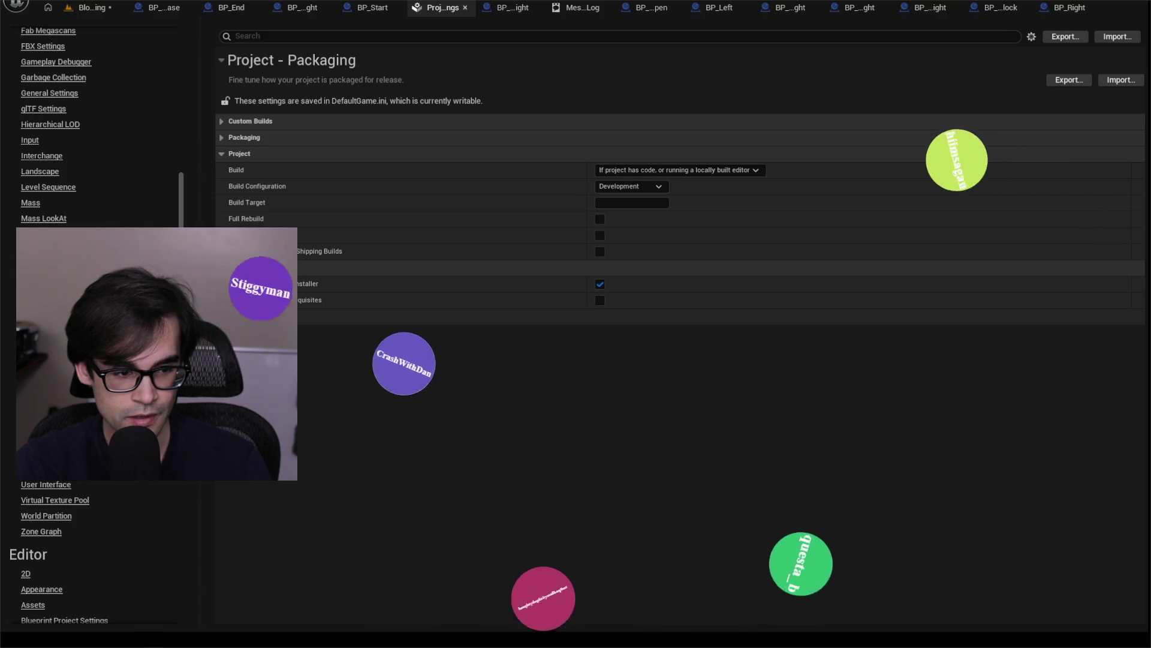
left_click(36, 358)
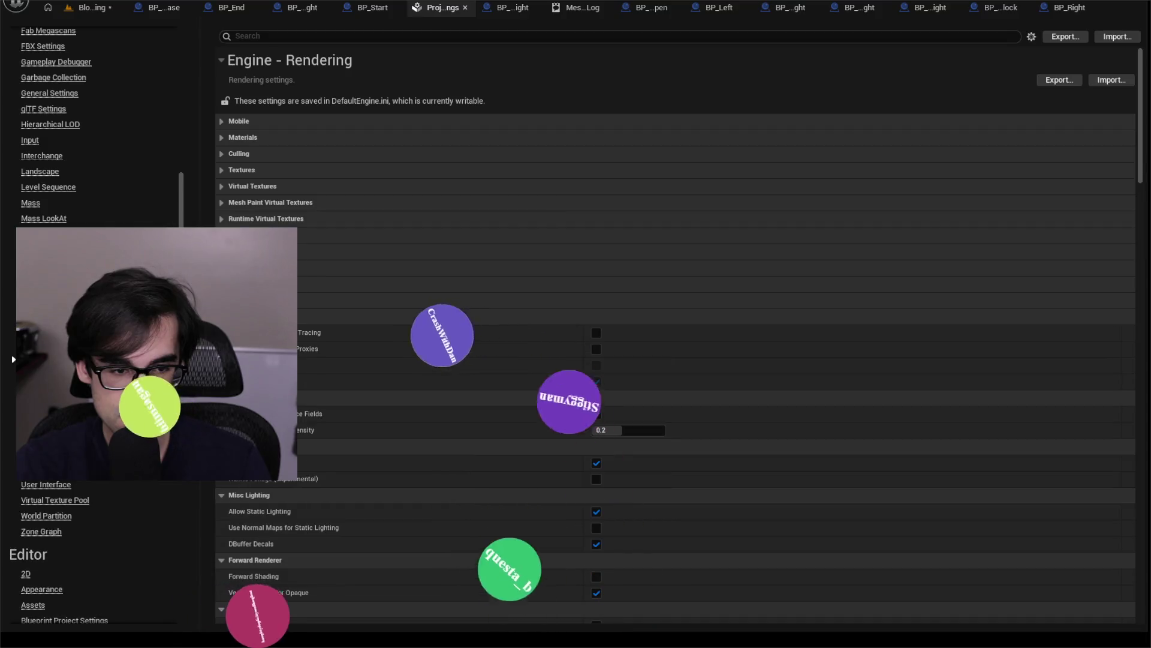
scroll(675, 360, "down", 2)
scroll(675, 360, "down", 2)
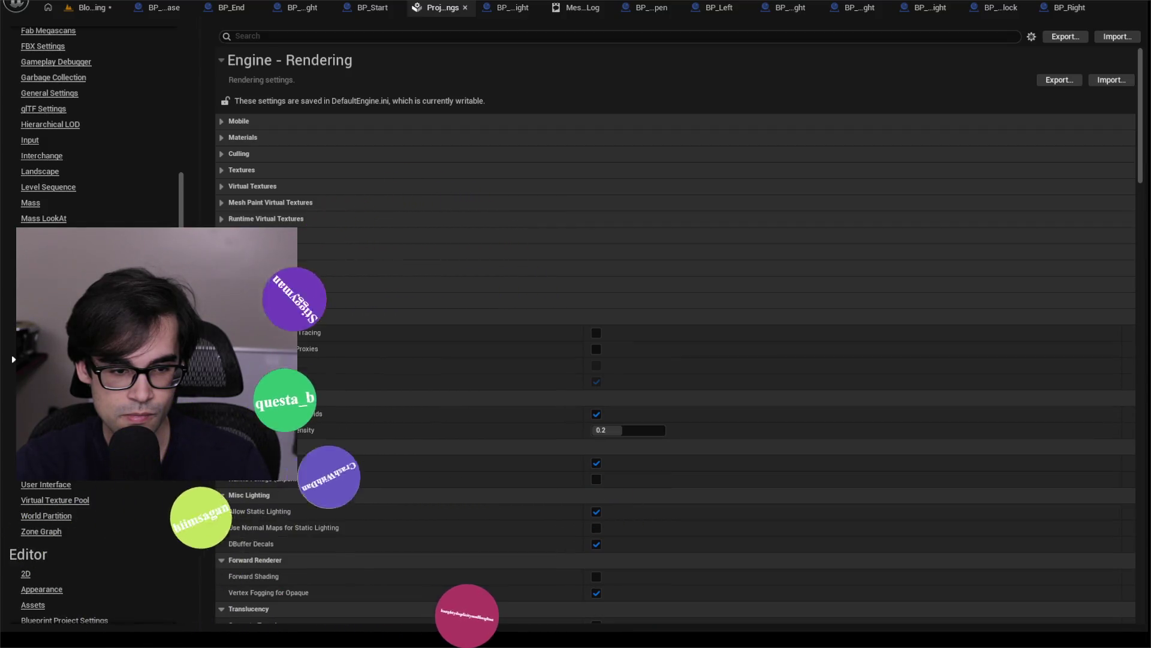
scroll(314, 374, "down", 2)
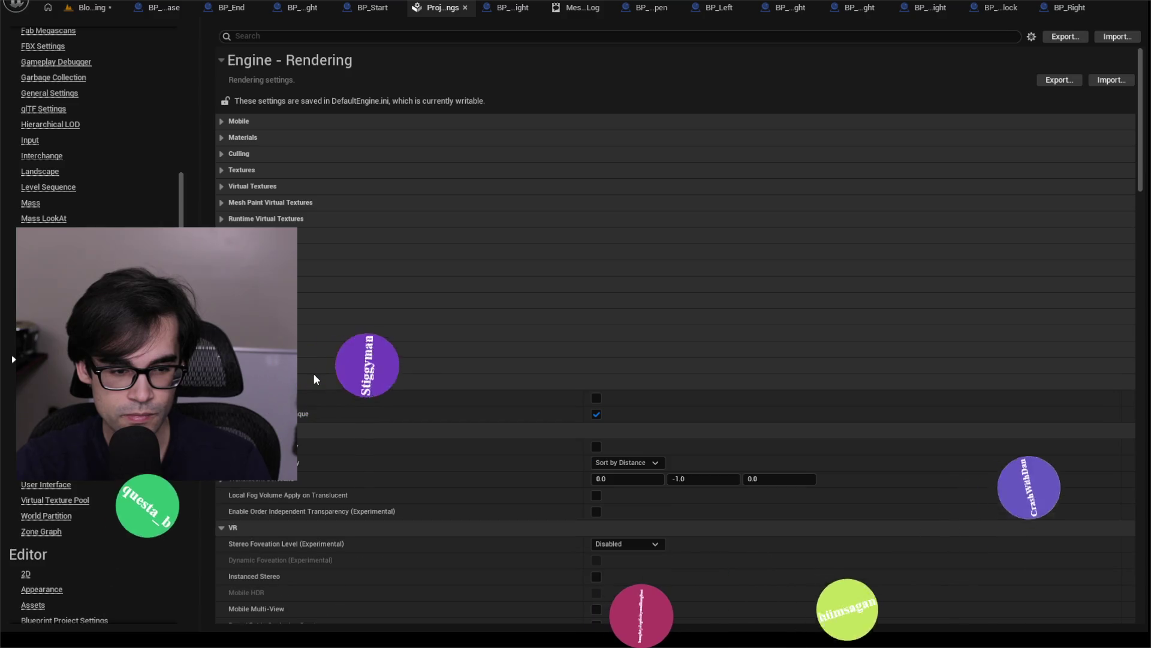
scroll(300, 384, "down", 6)
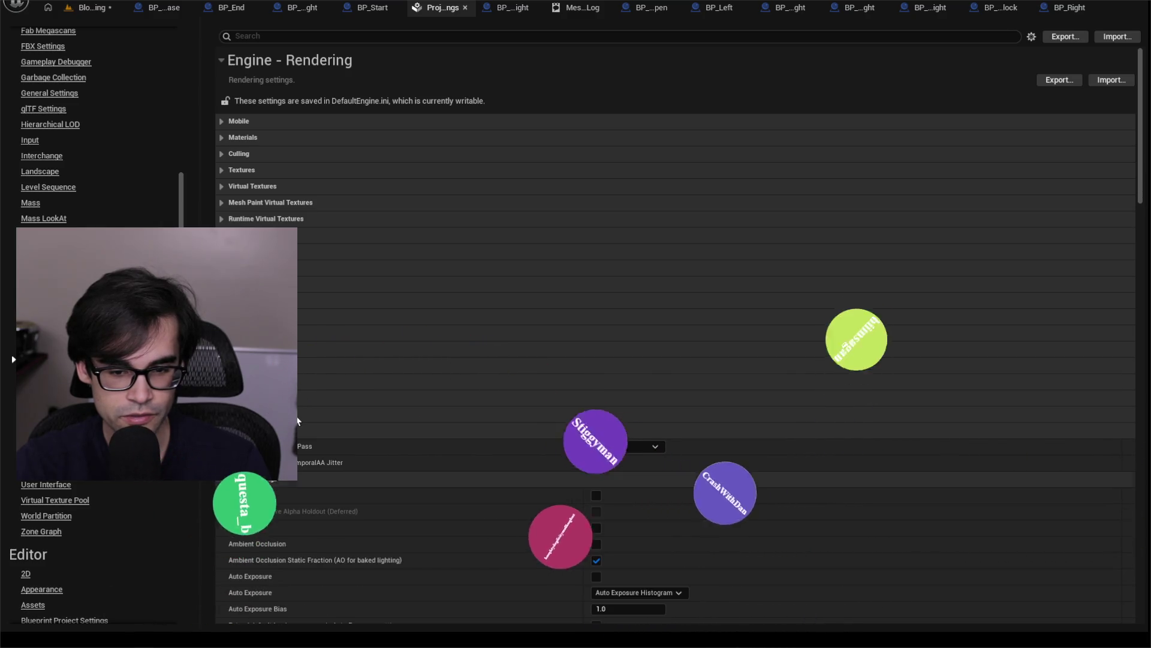
scroll(311, 444, "down", 8)
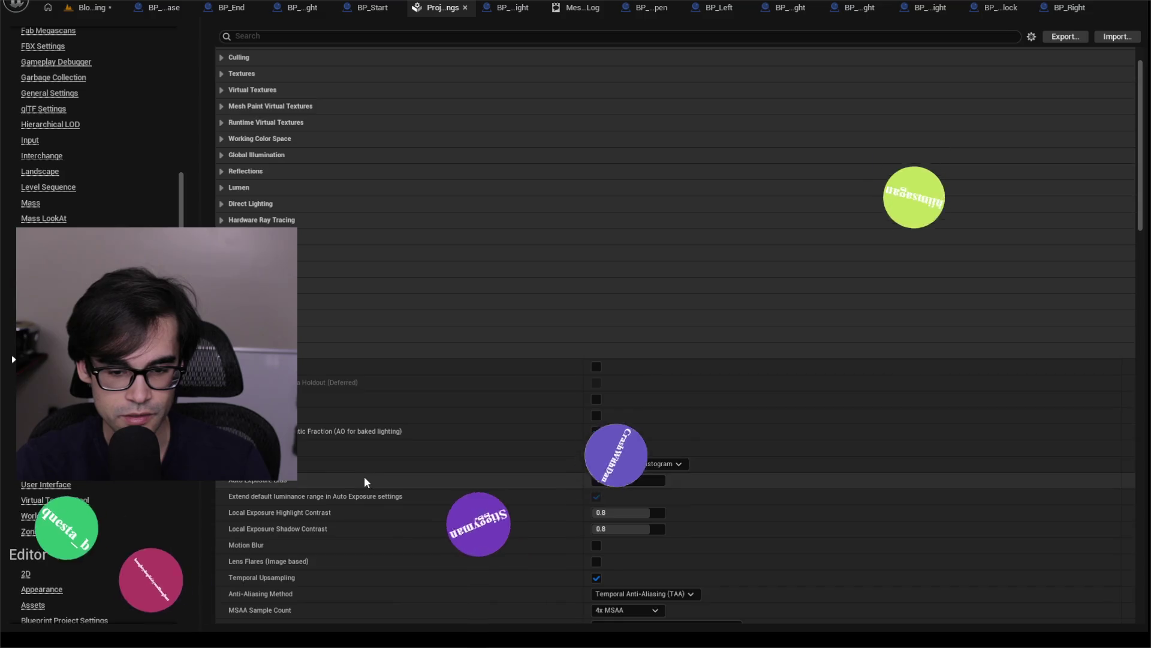
scroll(412, 497, "down", 15)
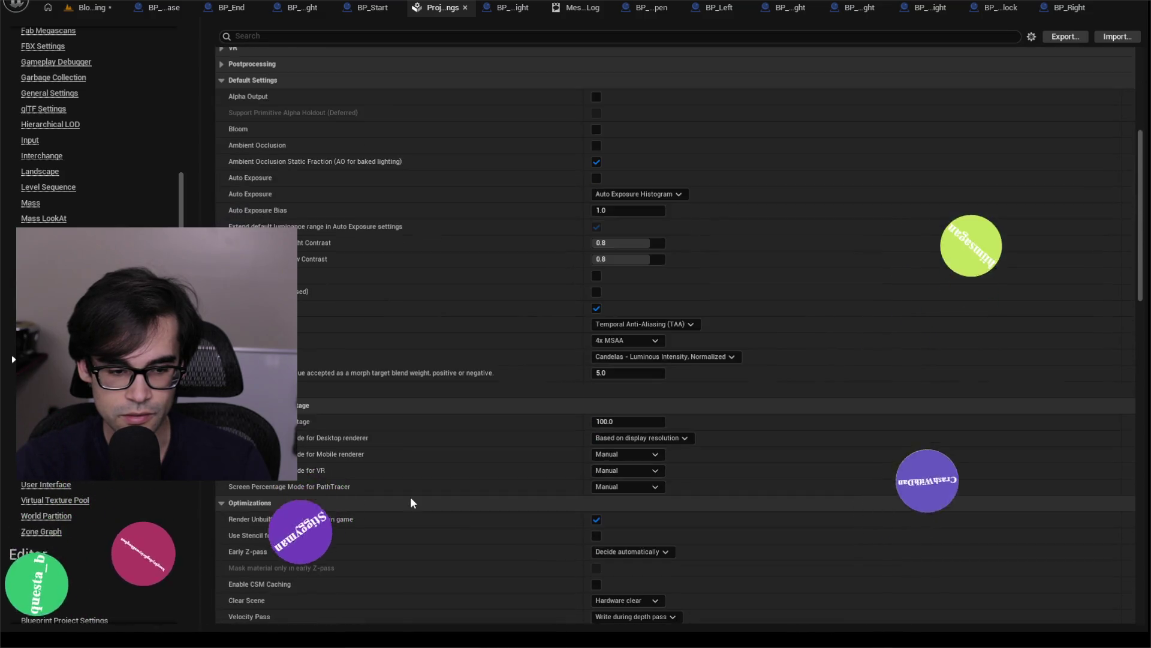
scroll(401, 494, "down", 5)
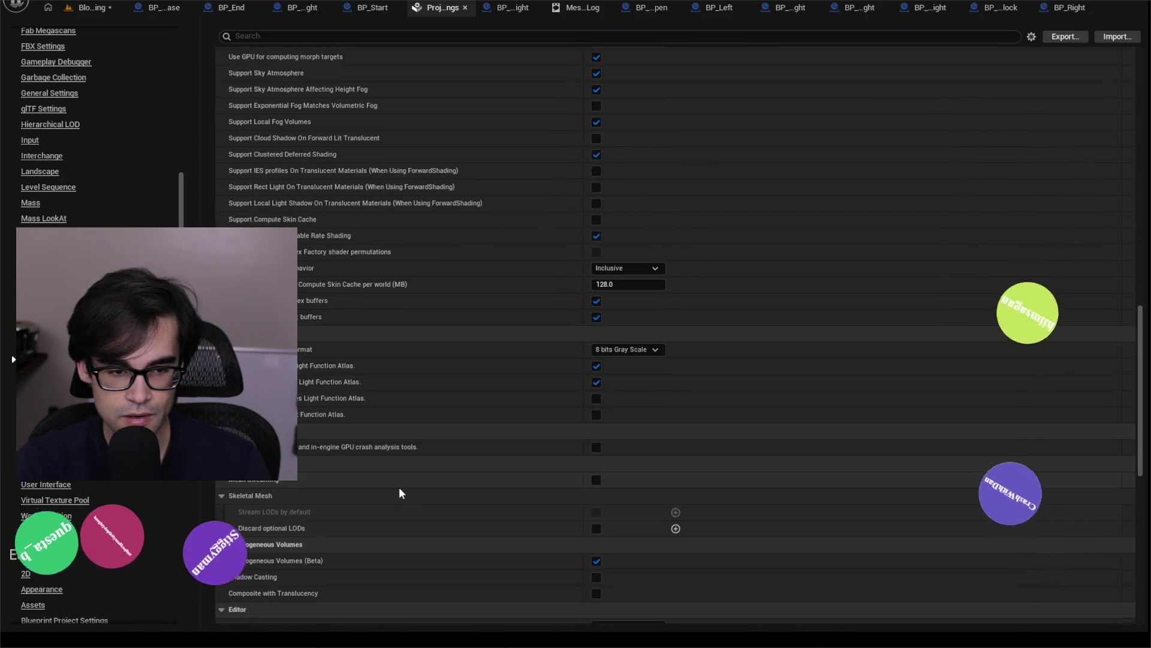
scroll(400, 489, "down", 14)
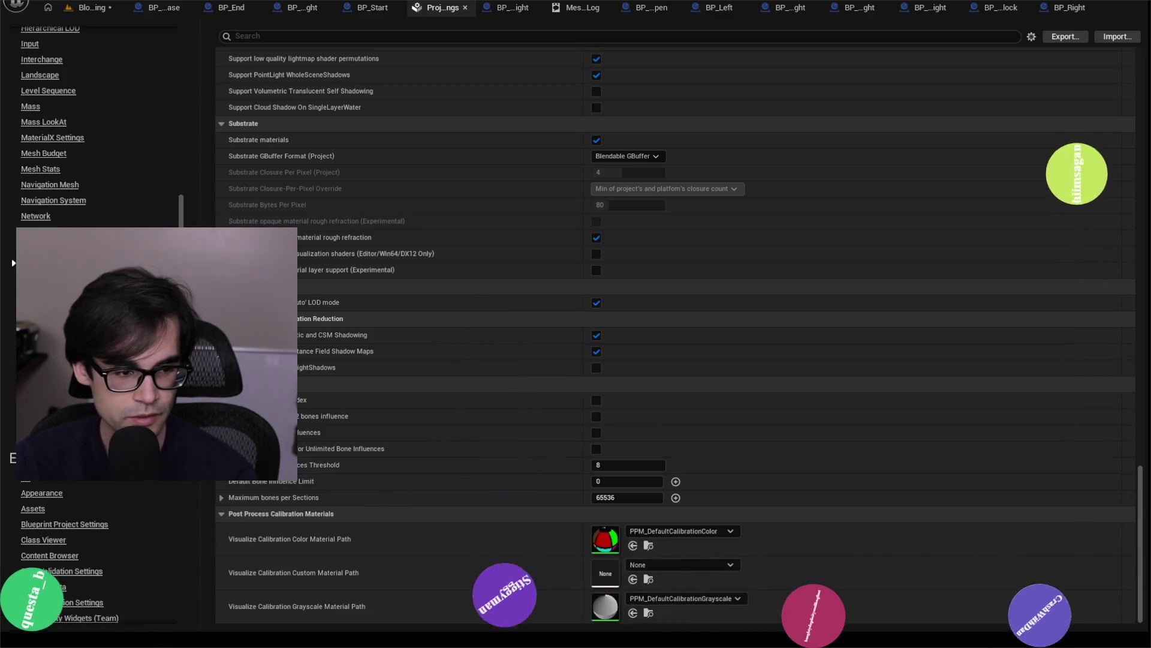
scroll(13, 359, "up", 10)
scroll(14, 359, "up", 8)
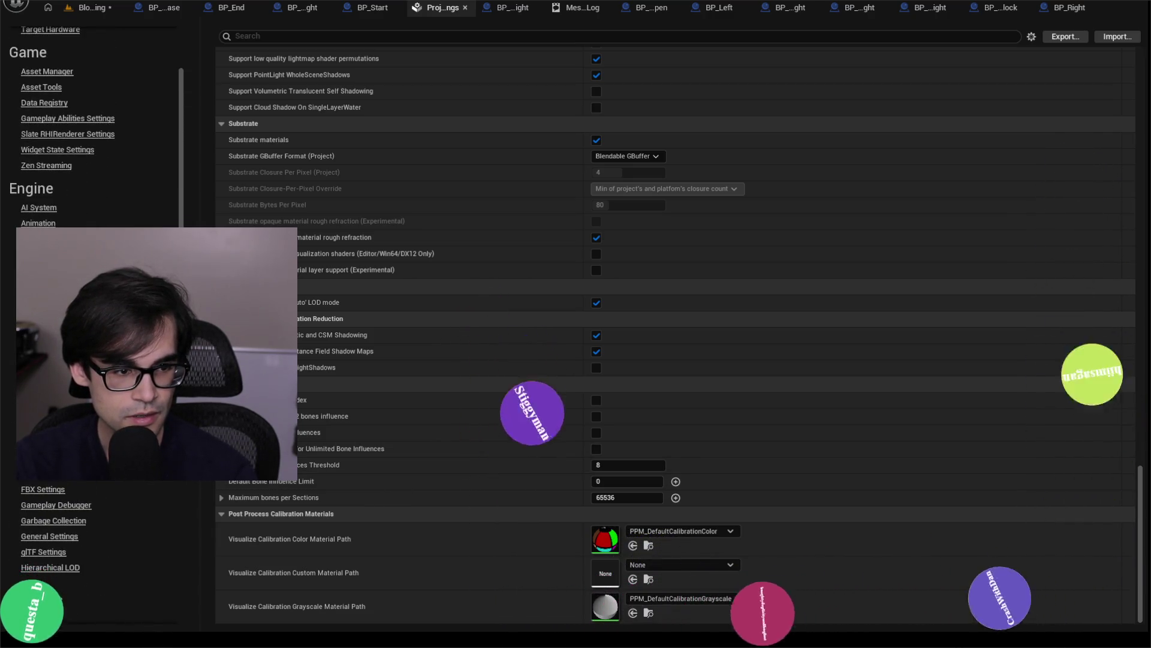
scroll(13, 358, "down", 7)
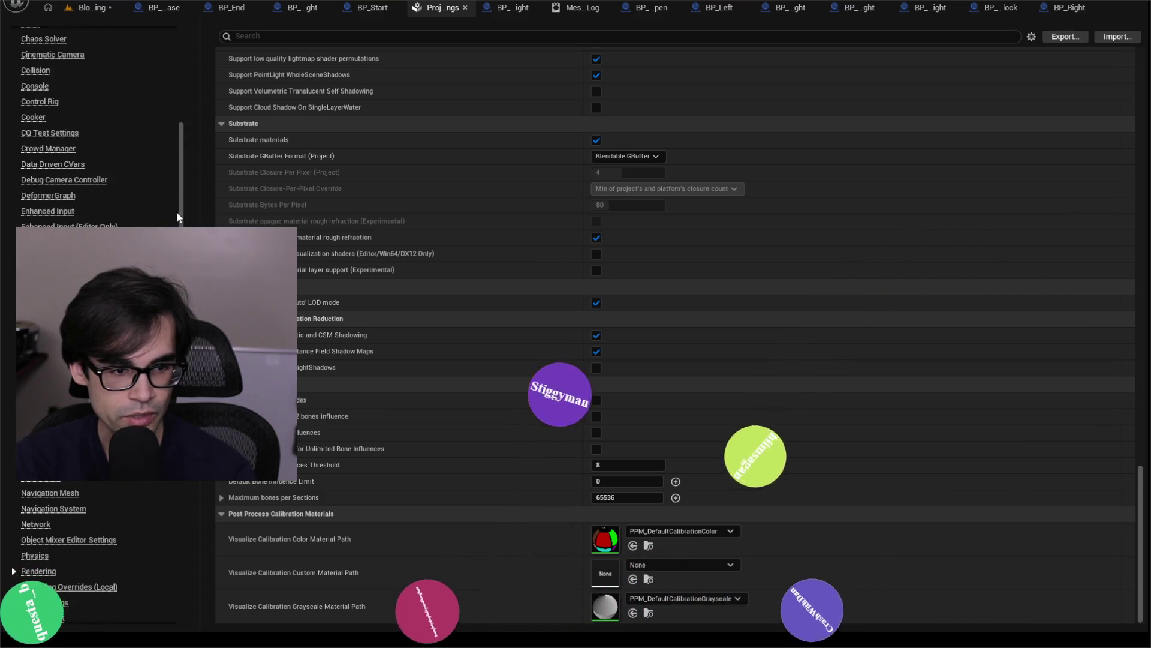
left_click_drag(182, 208, 182, 458)
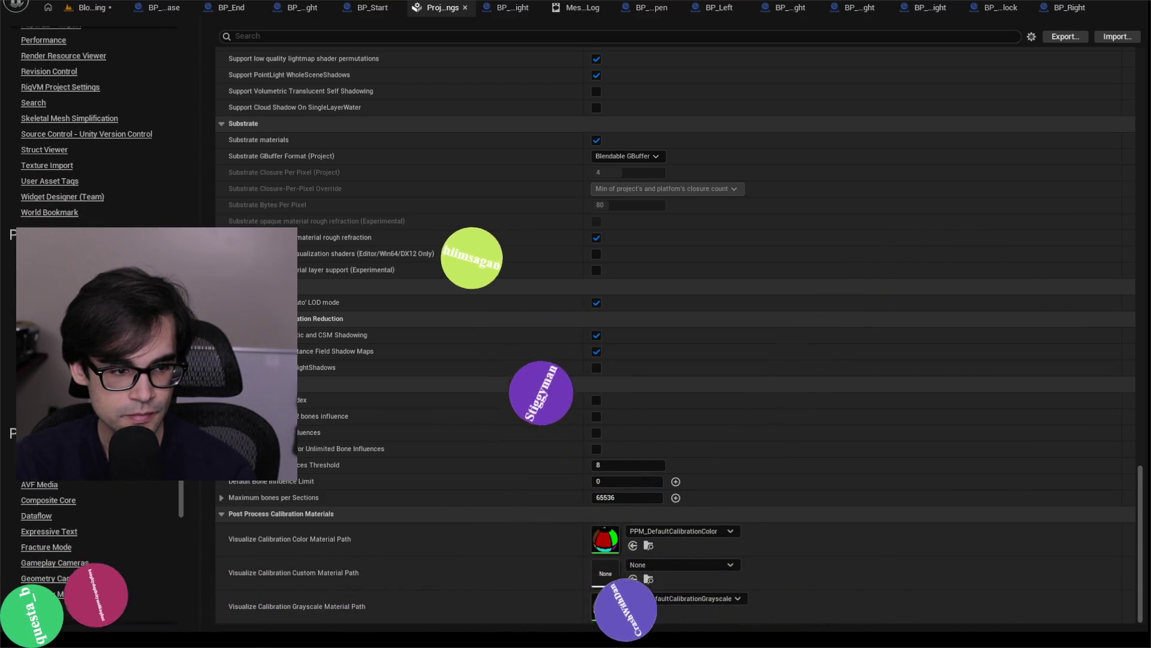
- Look over the Windows platform settings, collapse Audio, then close Project Settings to reach BP_Straight
left_click(42, 395)
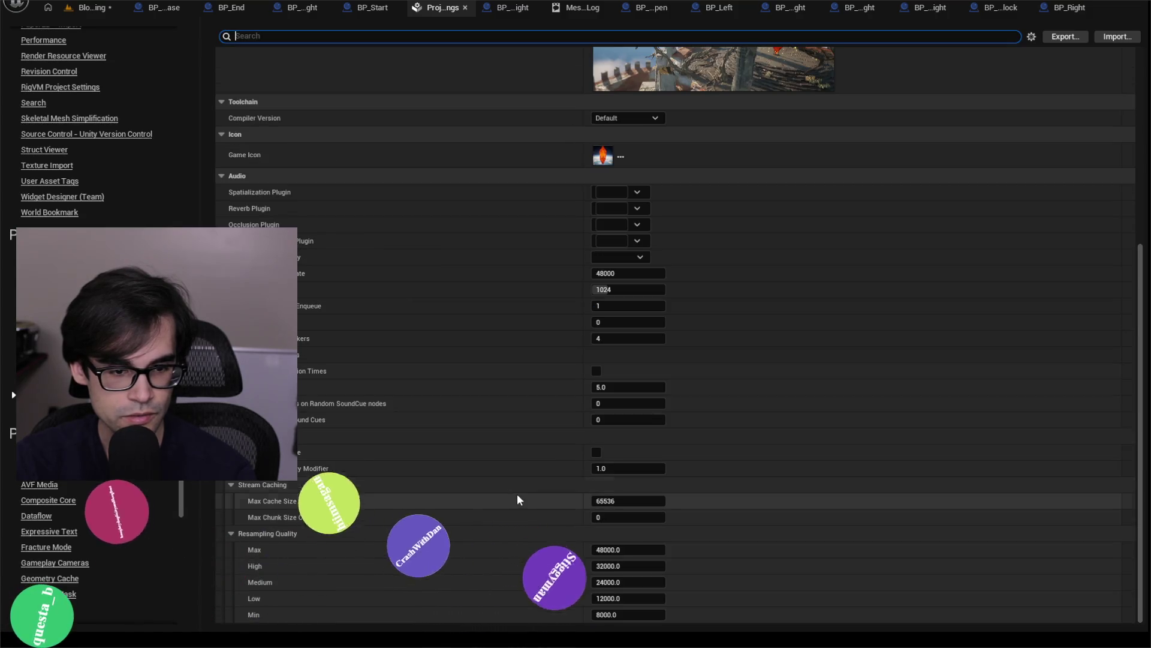
left_click(282, 178)
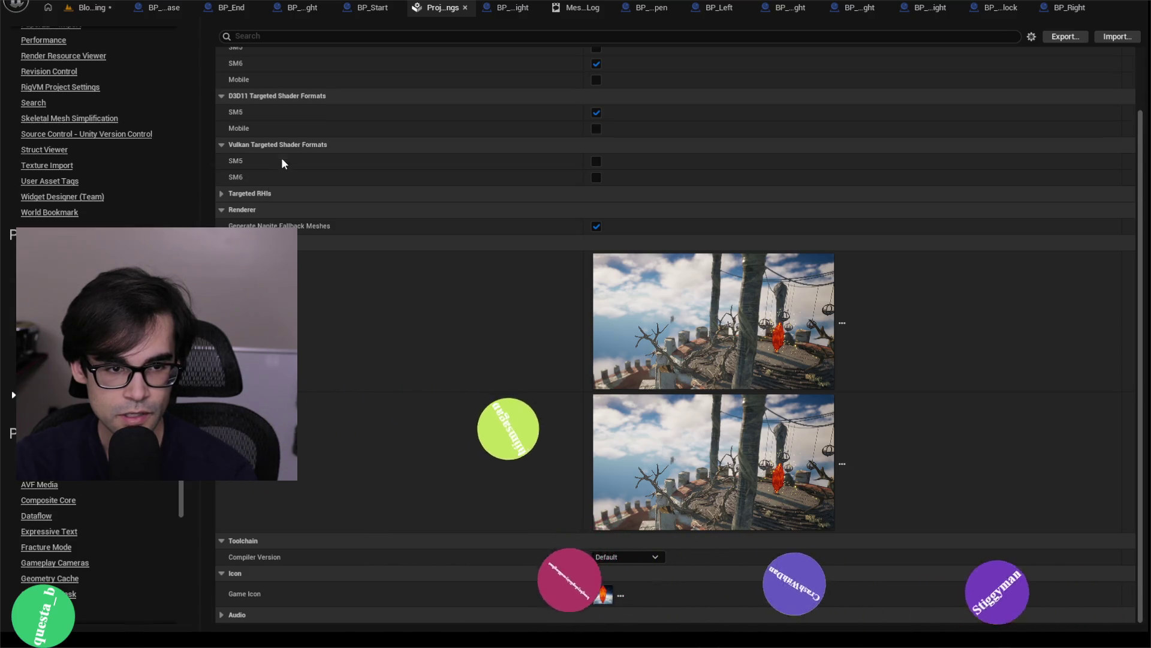
scroll(373, 283, "up", 3)
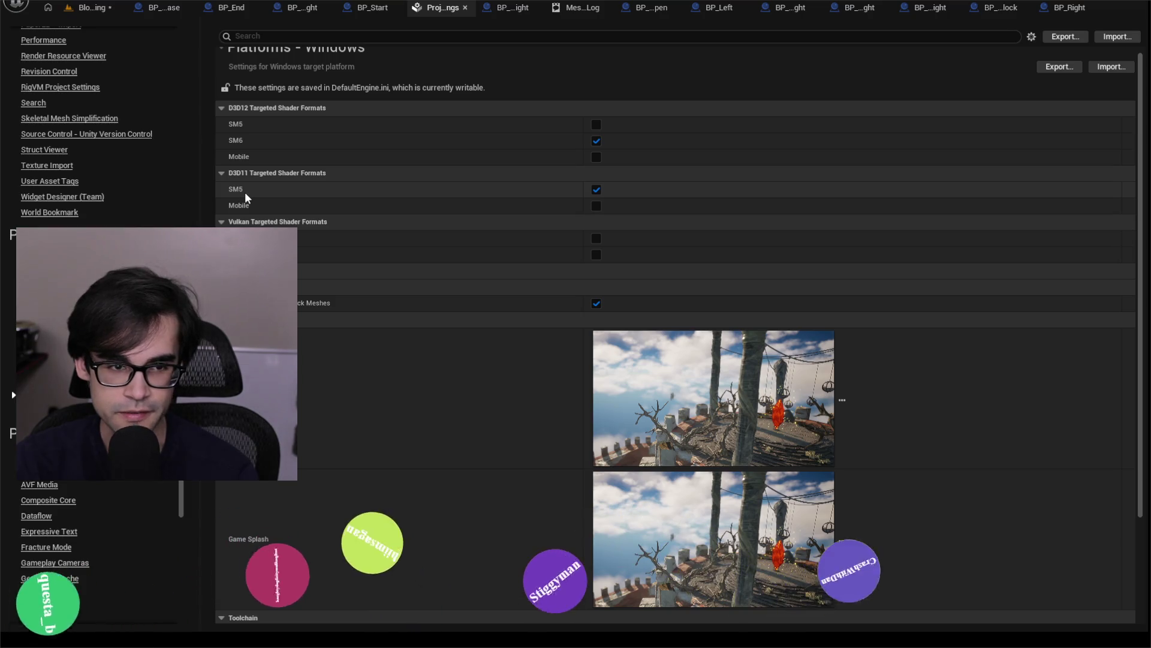
scroll(383, 267, "up", 1)
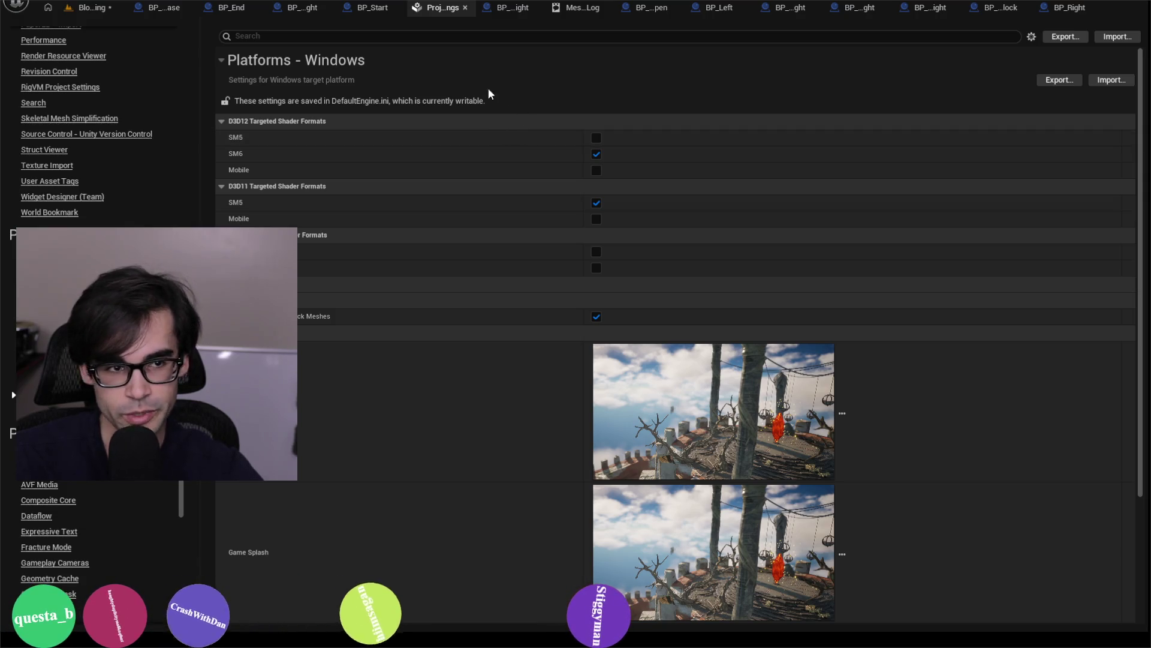
left_click(465, 7)
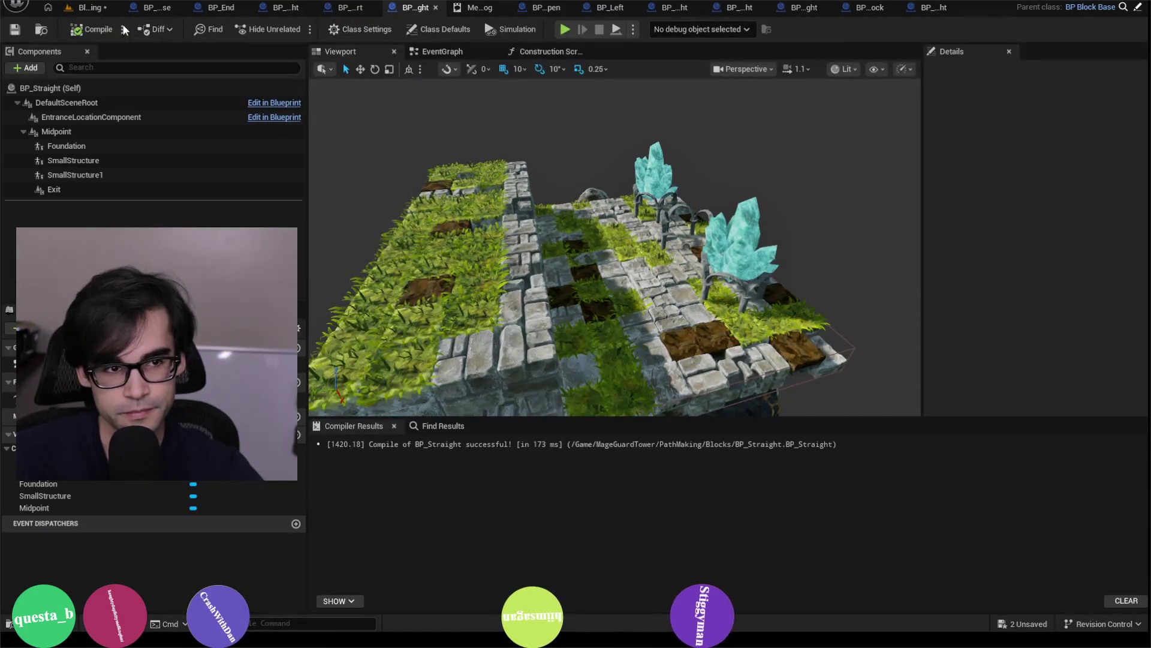
- After briefly reopening BP_Straight, open BP_StraightOpen from the Content Browser's Blocks folder
left_click(87, 8)
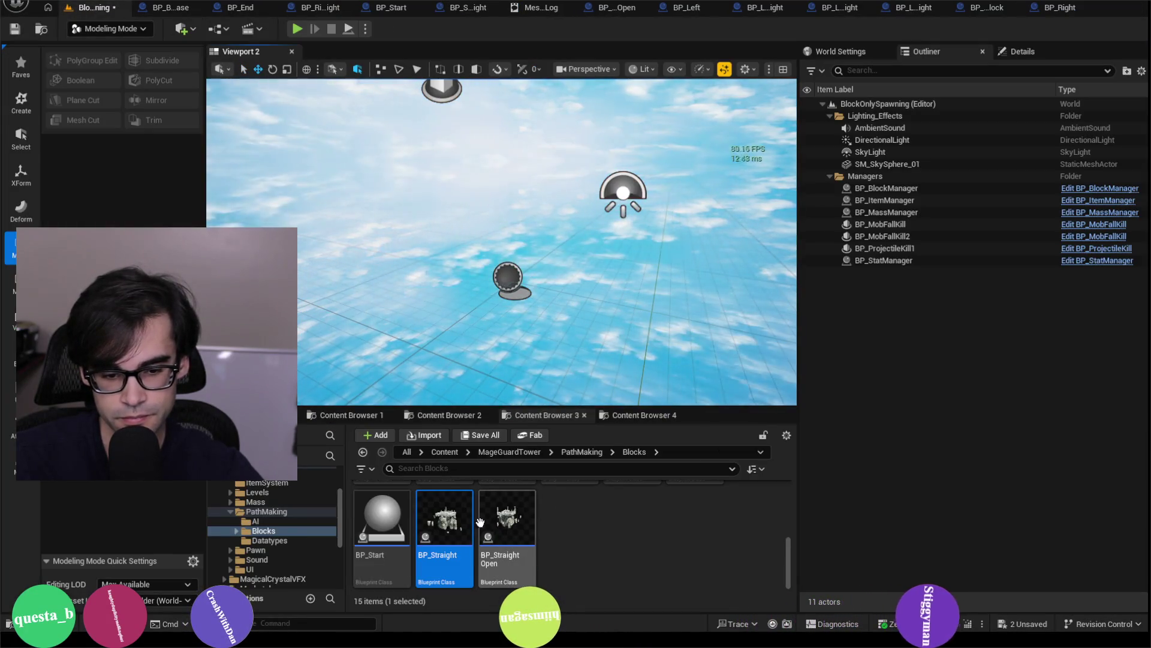
double_click(464, 523)
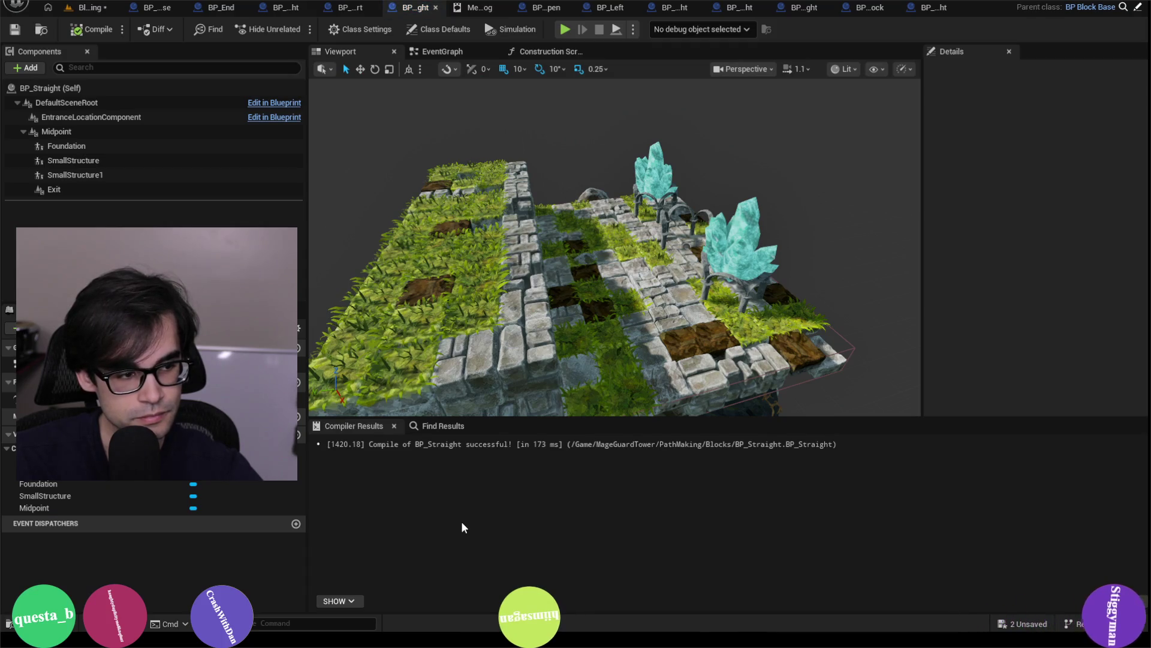
scroll(385, 139, "down", 3)
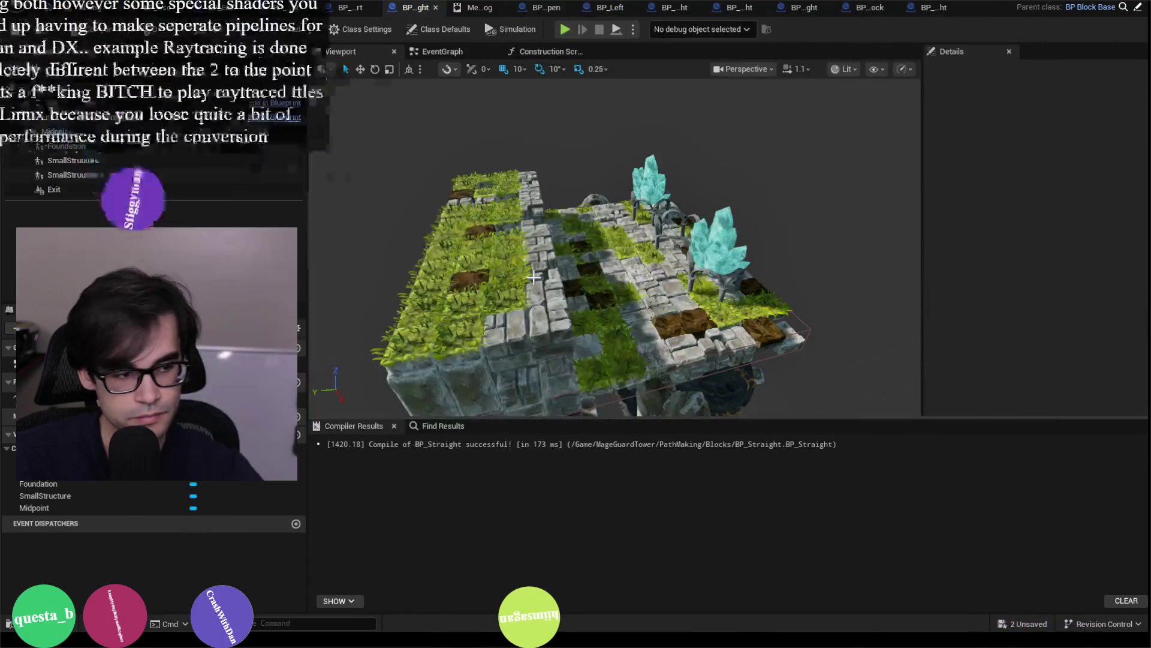
left_click(90, 7)
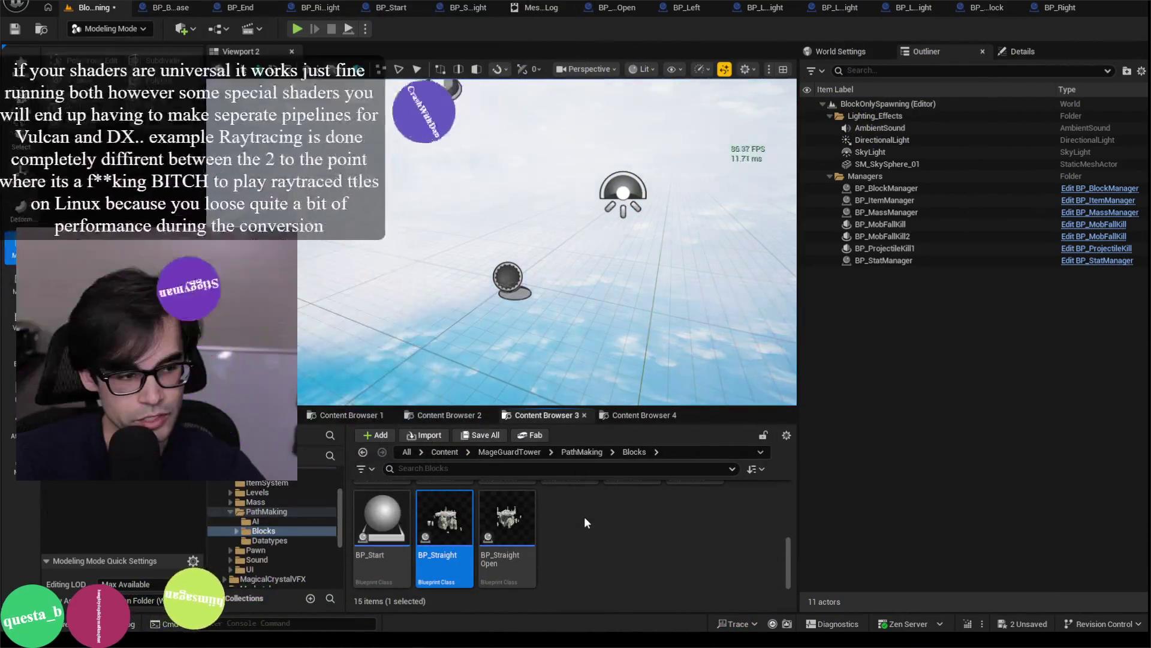
double_click(520, 524)
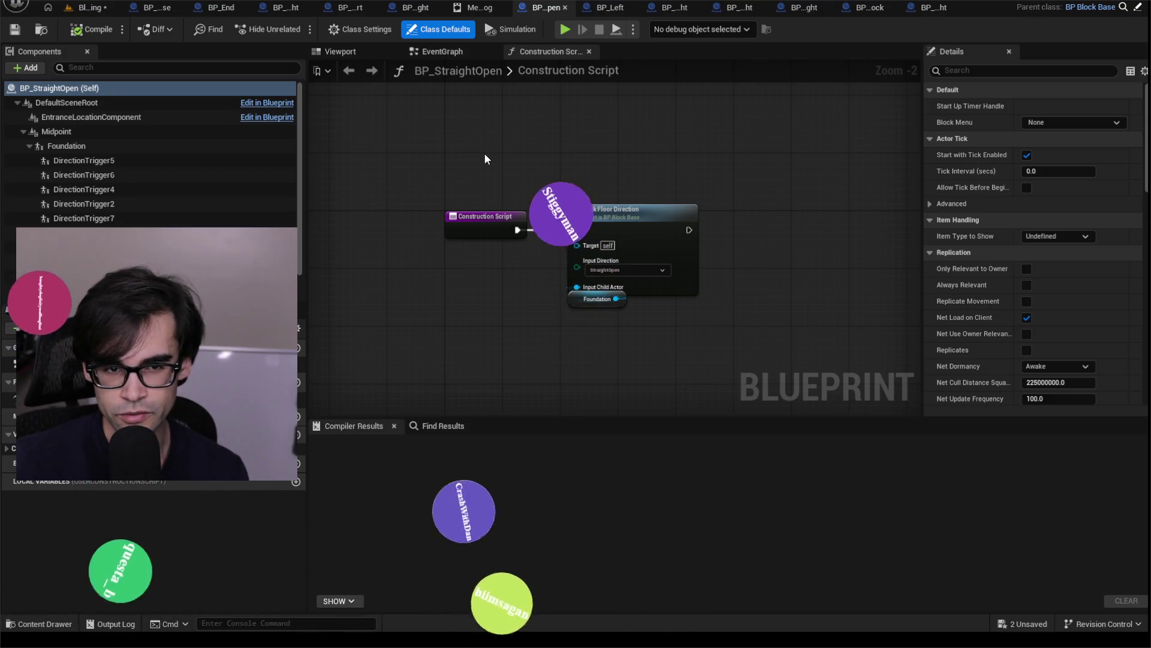
mouse_move(460, 188)
left_mouse_down()
mouse_move(466, 248)
mouse_move(473, 192)
left_mouse_up()
scroll(505, 237, "up", 2)
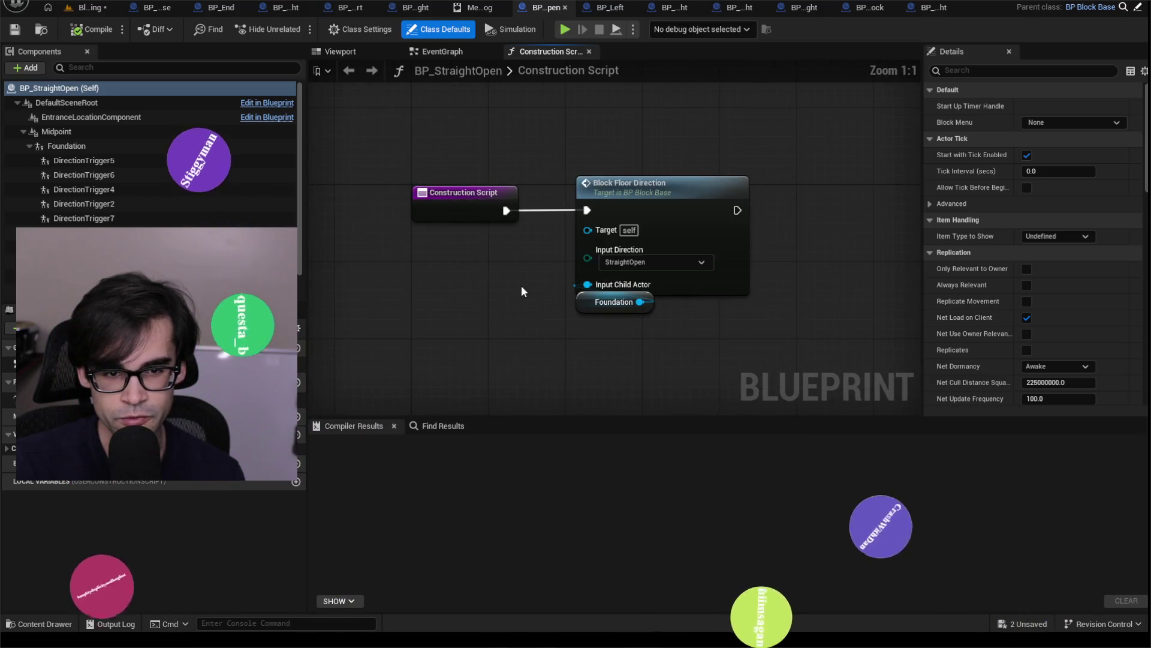
mouse_move(521, 286)
left_mouse_down()
mouse_move(418, 258)
mouse_move(406, 241)
mouse_move(551, 357)
mouse_move(483, 296)
mouse_move(476, 310)
left_mouse_up()
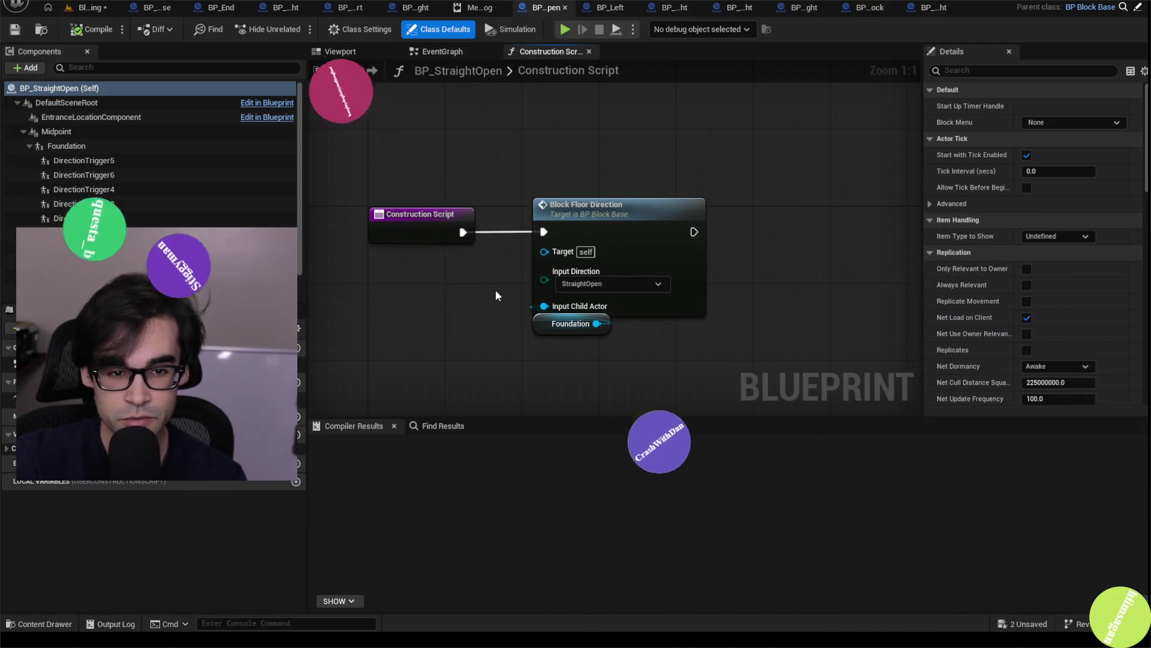
left_click_drag(495, 296, 512, 322)
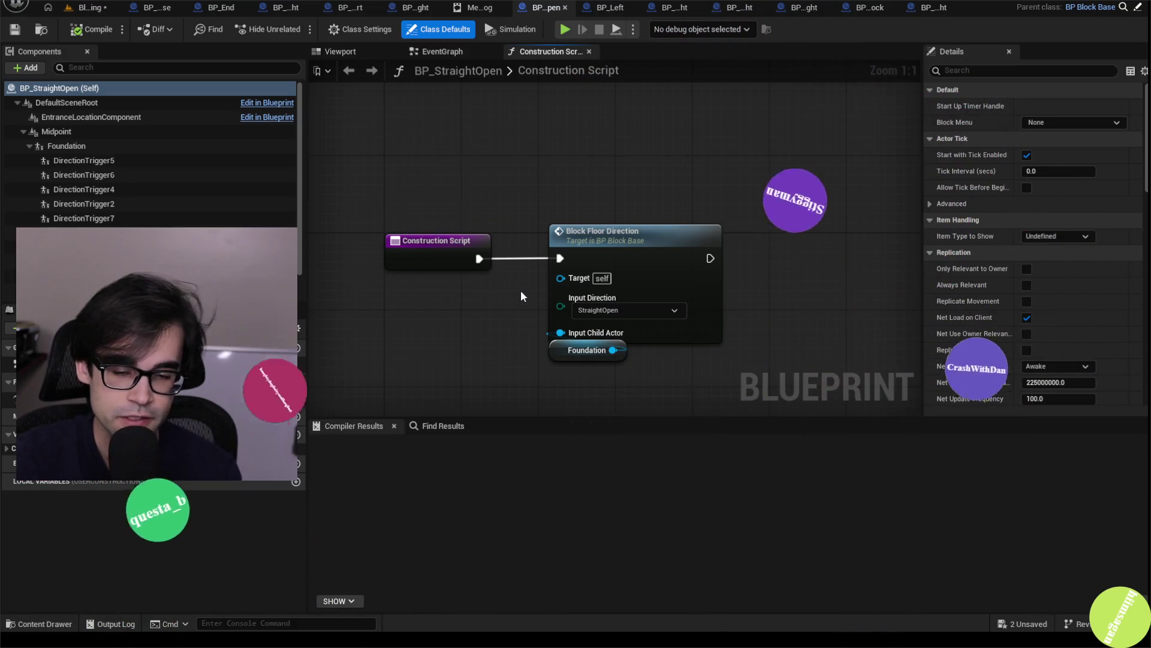
left_click_drag(519, 303, 510, 284)
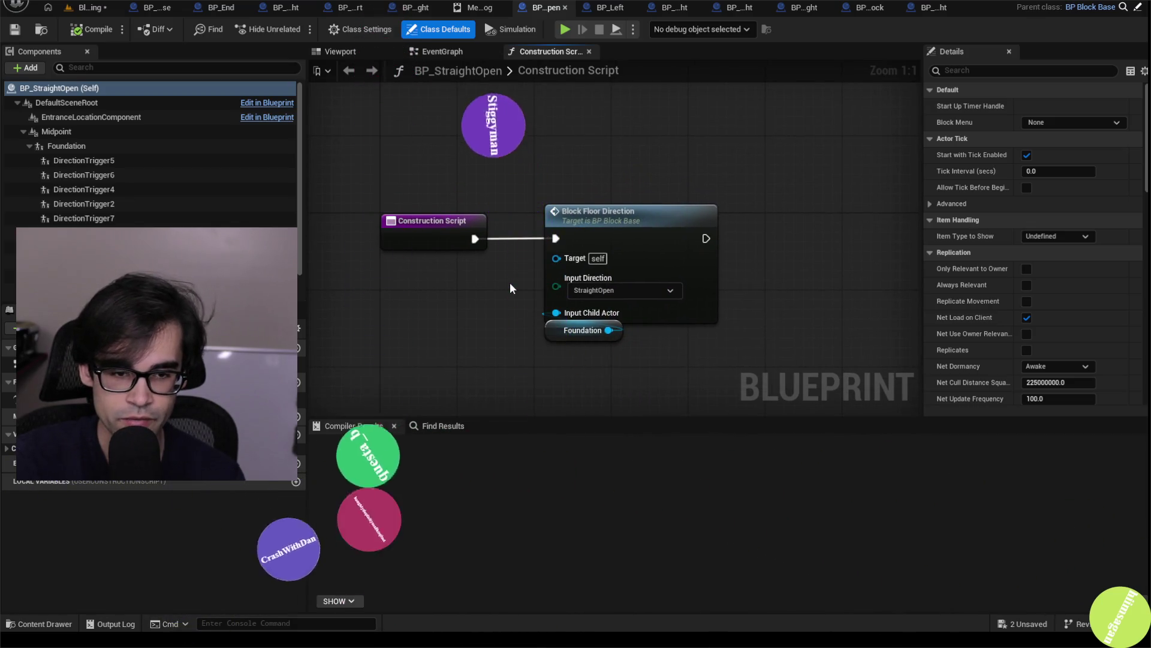
left_click(180, 160)
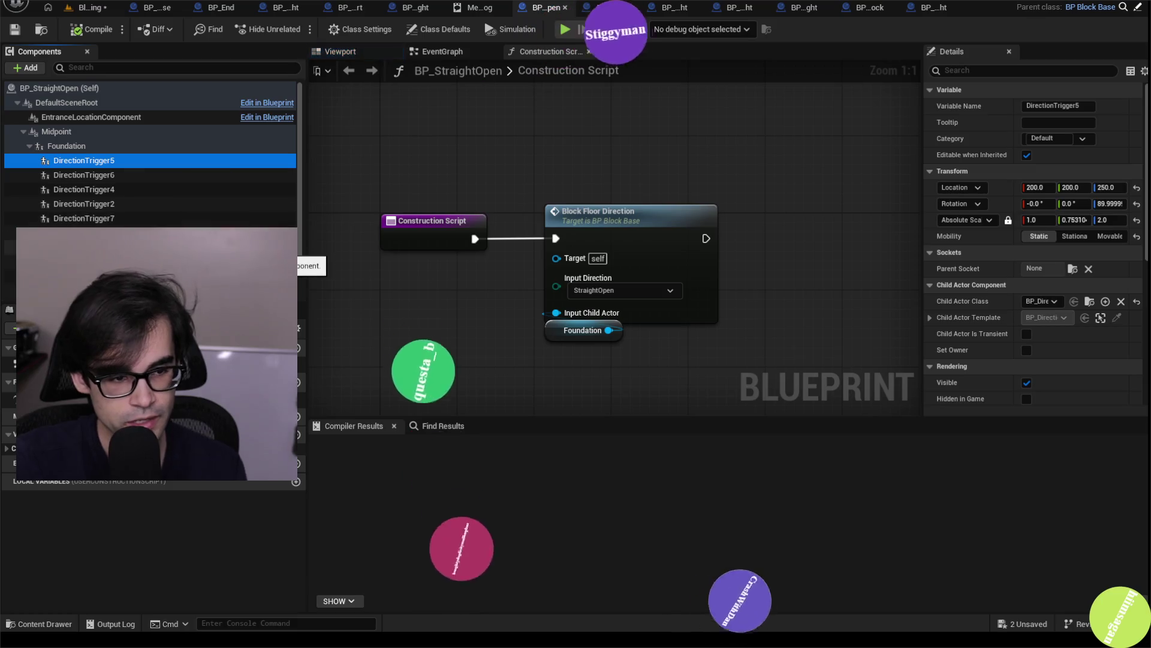
- Delete all selected DirectionTrigger components from BP_StraightOpen
left_click(84, 218, "shift")
key("Delete")
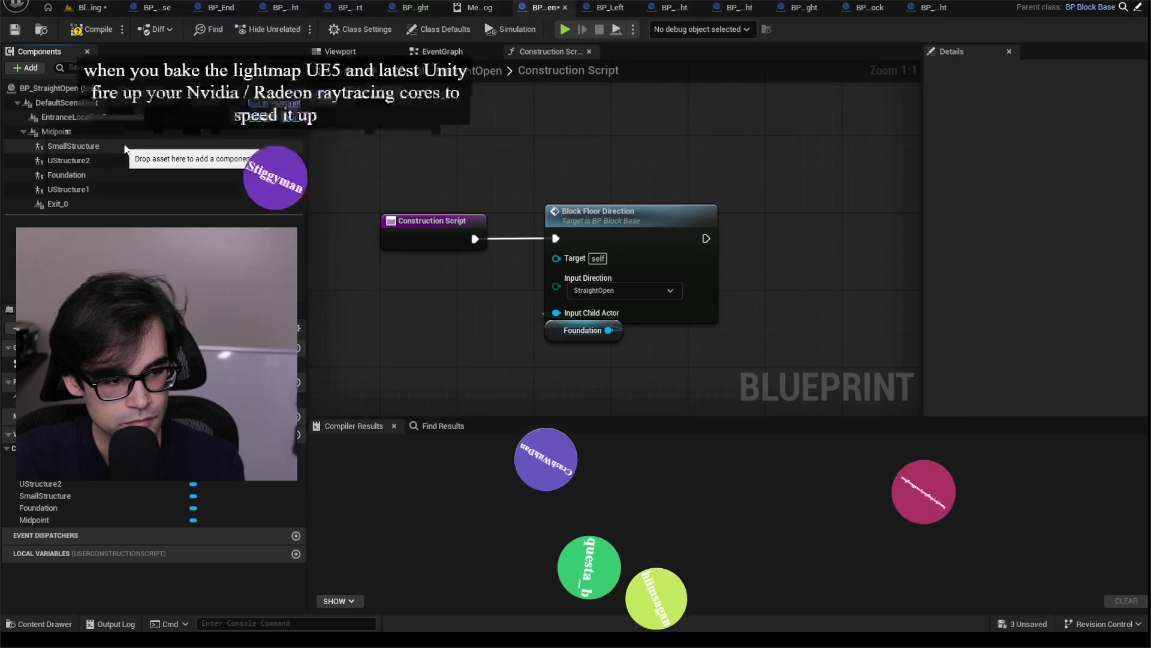
left_click(167, 160)
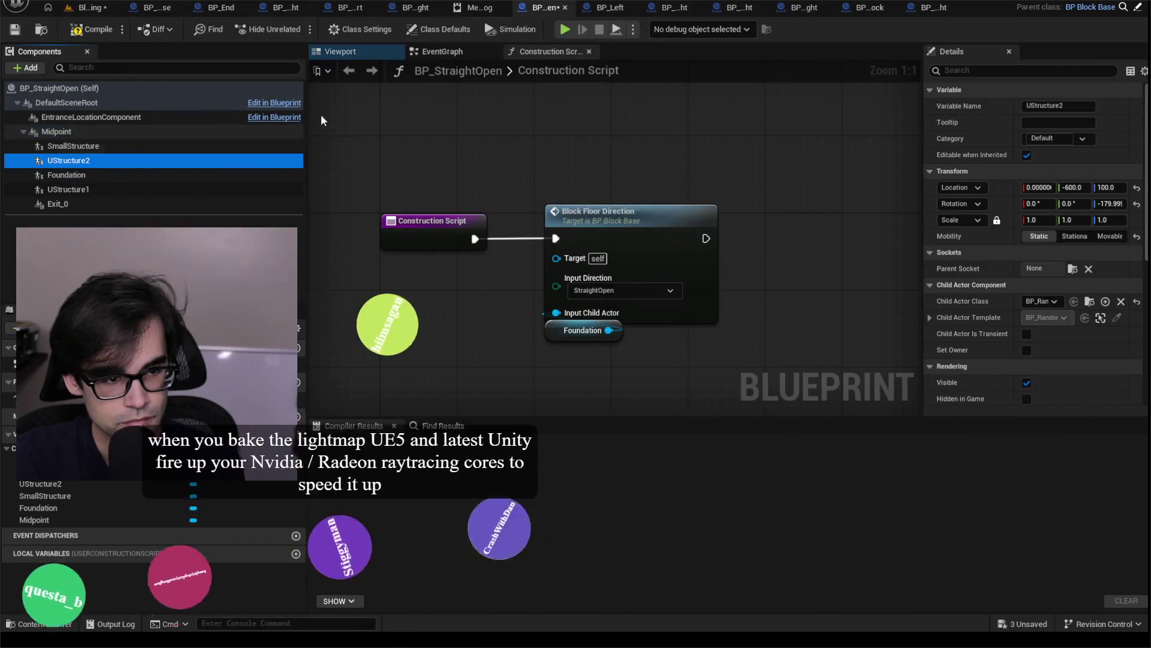
- Inspect the tiled block in the Viewport preview and compile BP_StraightOpen successfully
left_click(353, 52)
left_click_drag(540, 239, 539, 180)
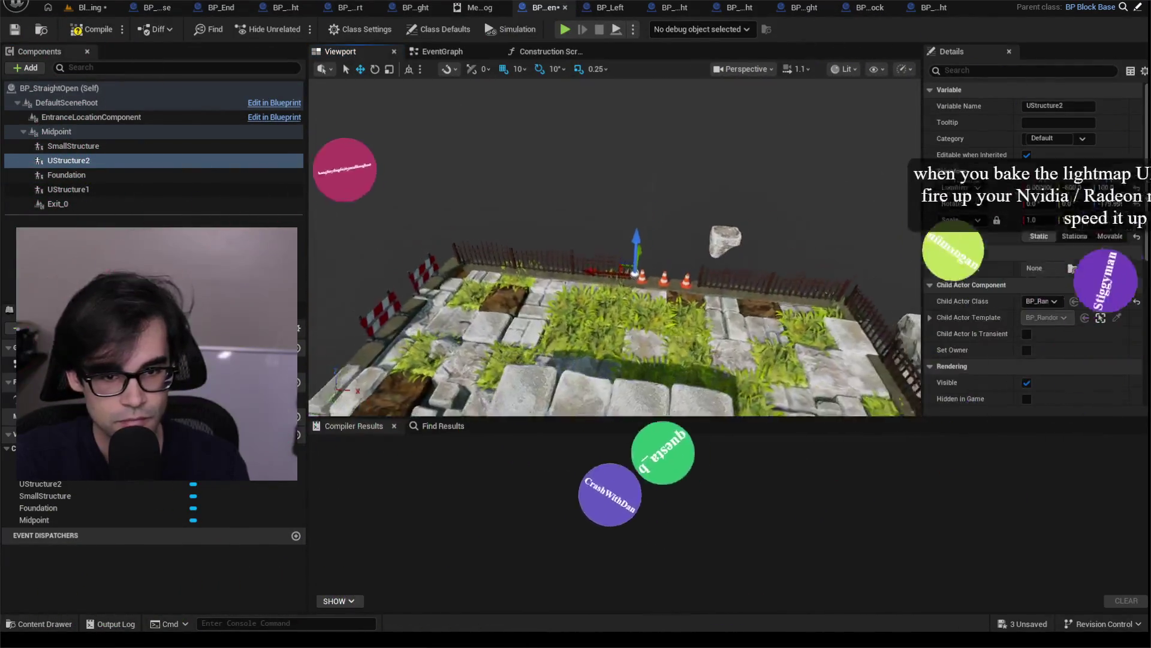
left_click_drag(600, 261, 541, 176)
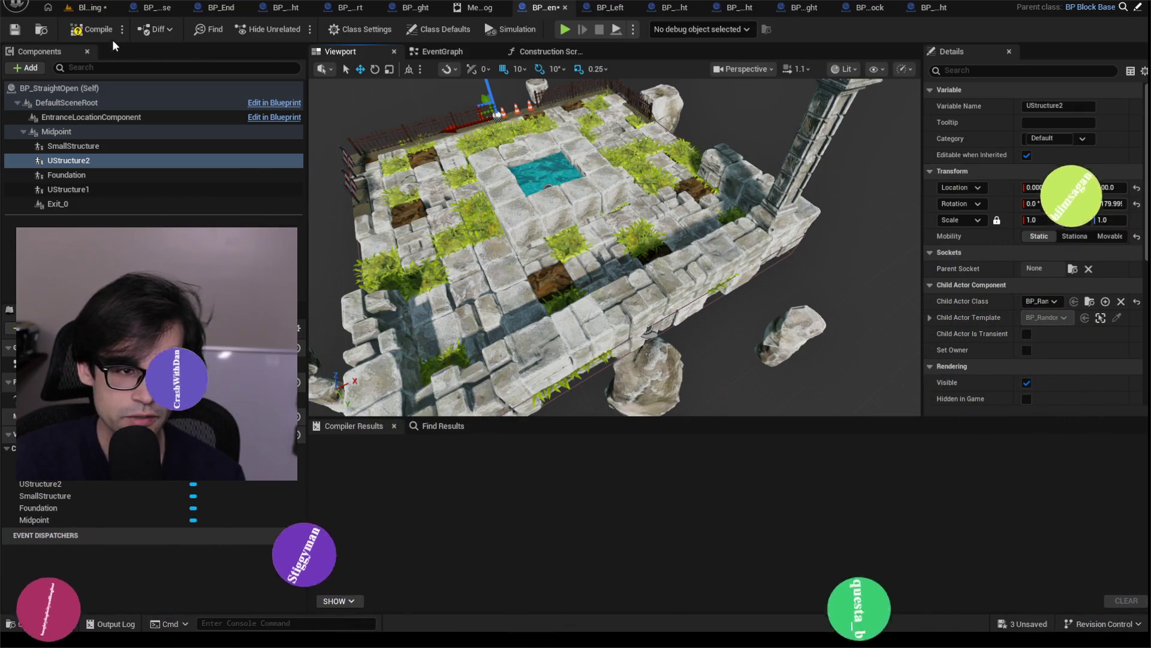
left_click(76, 30)
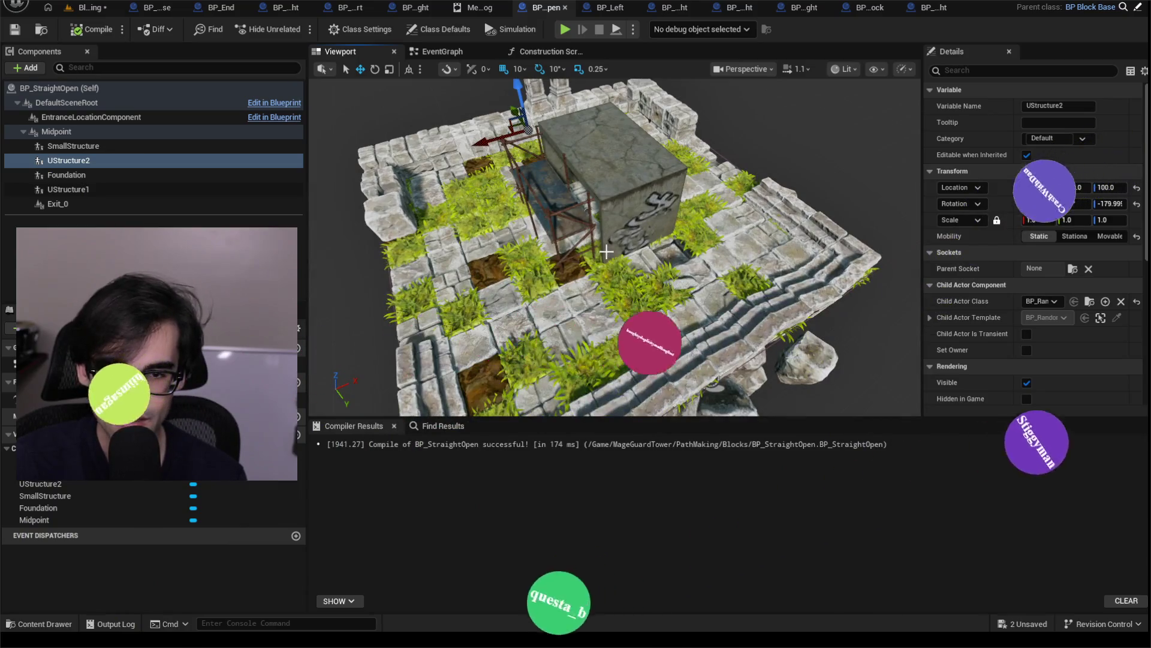
scroll(606, 252, "up", 3)
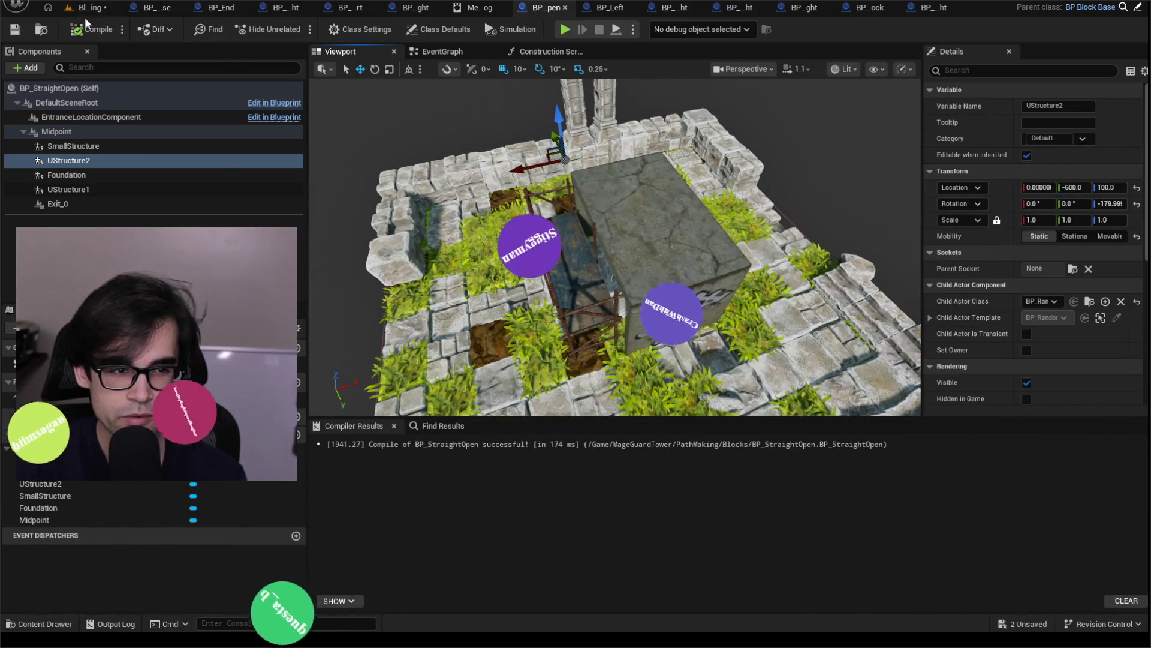
- Play-test the level from the level editor and check the Message Log for runtime errors
left_click(87, 8)
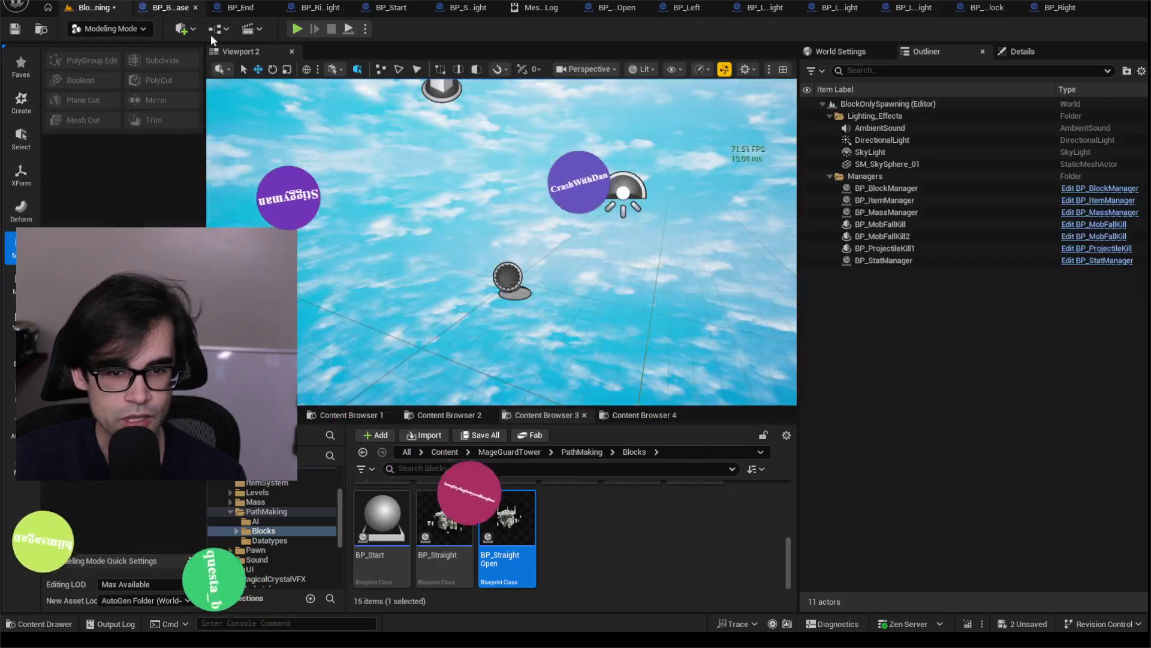
left_click(301, 29)
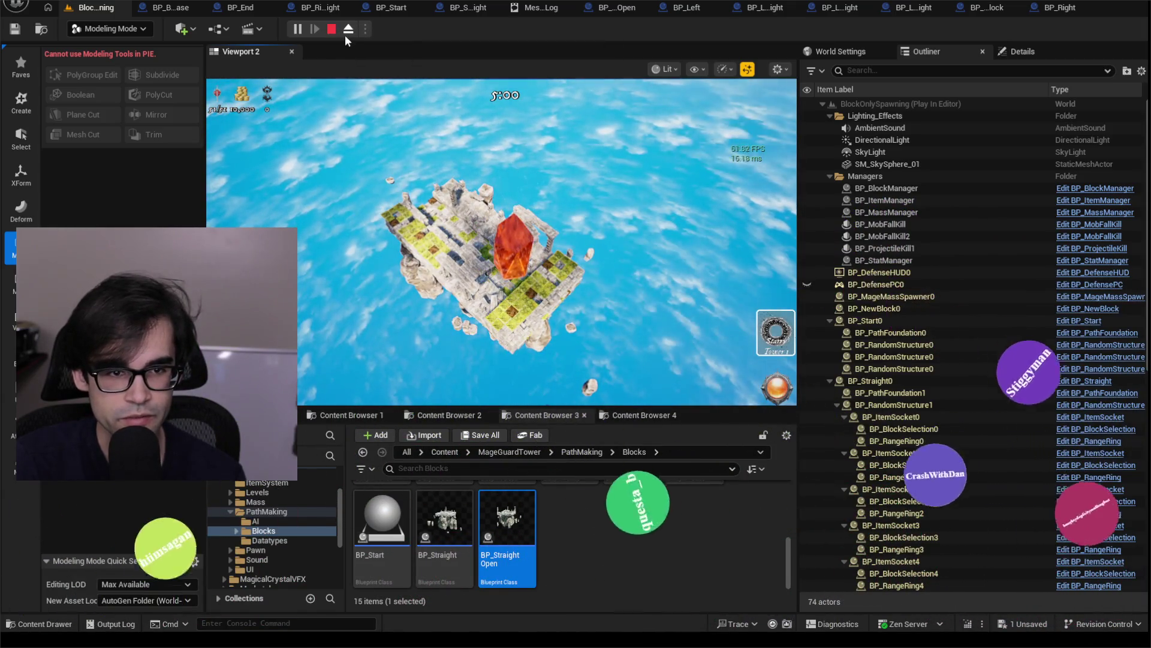
left_click(529, 7)
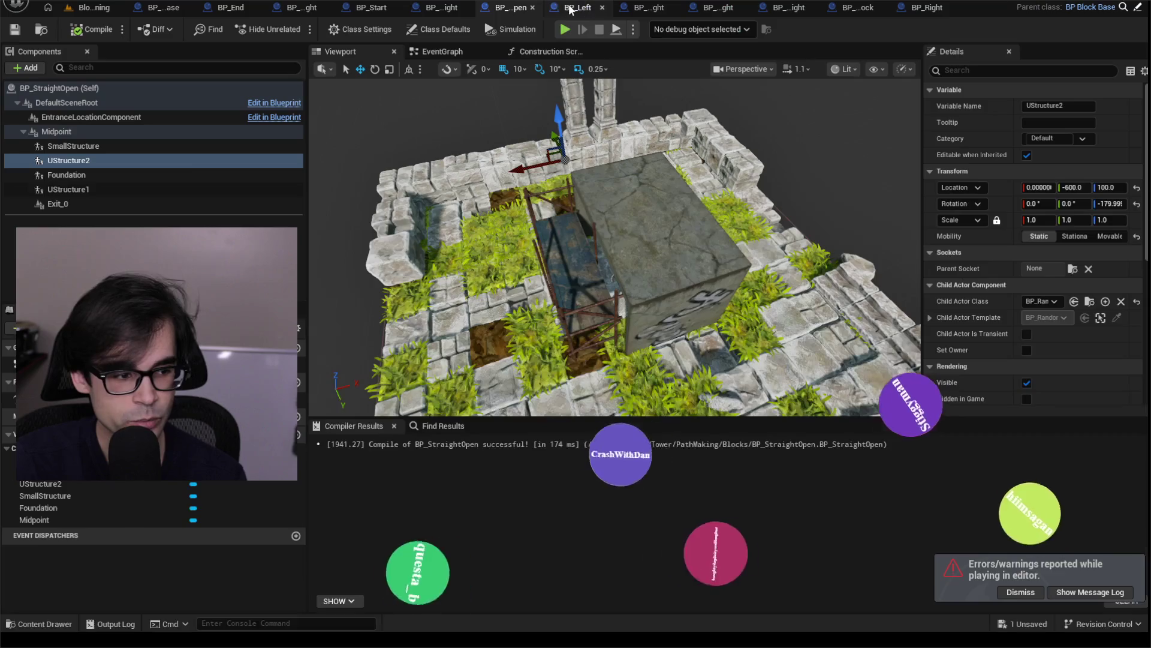
left_click(567, 7)
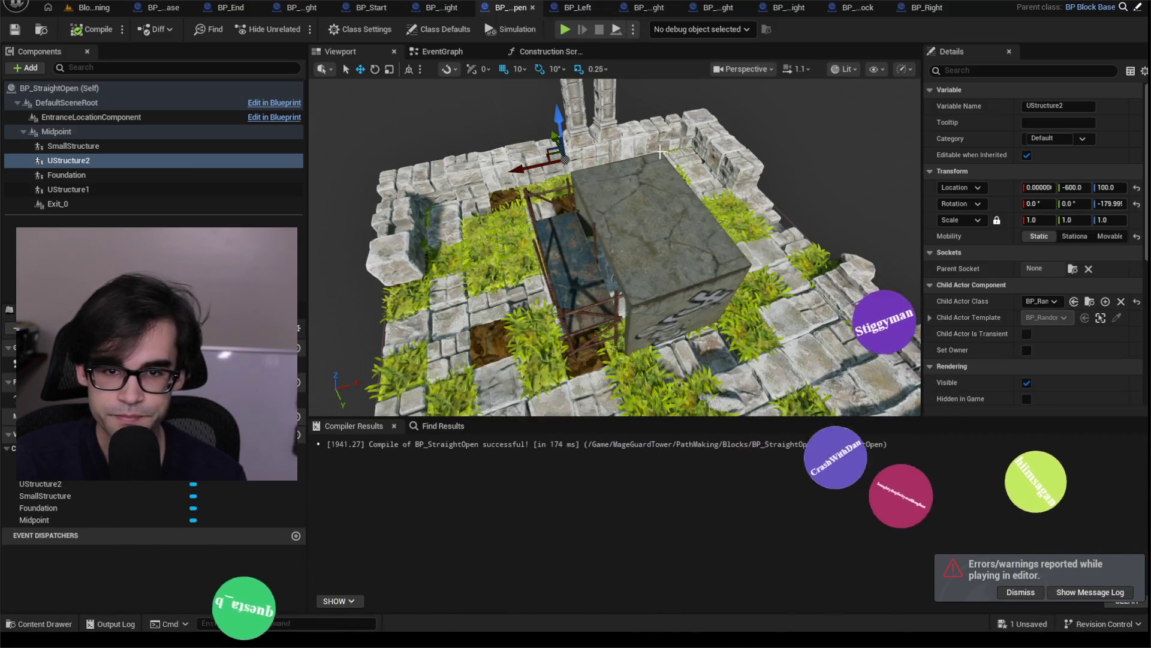
- Dismiss the play-in-editor errors notice and switch the editor from Modeling Mode to Selection Mode
left_click_drag(660, 152, 629, 160)
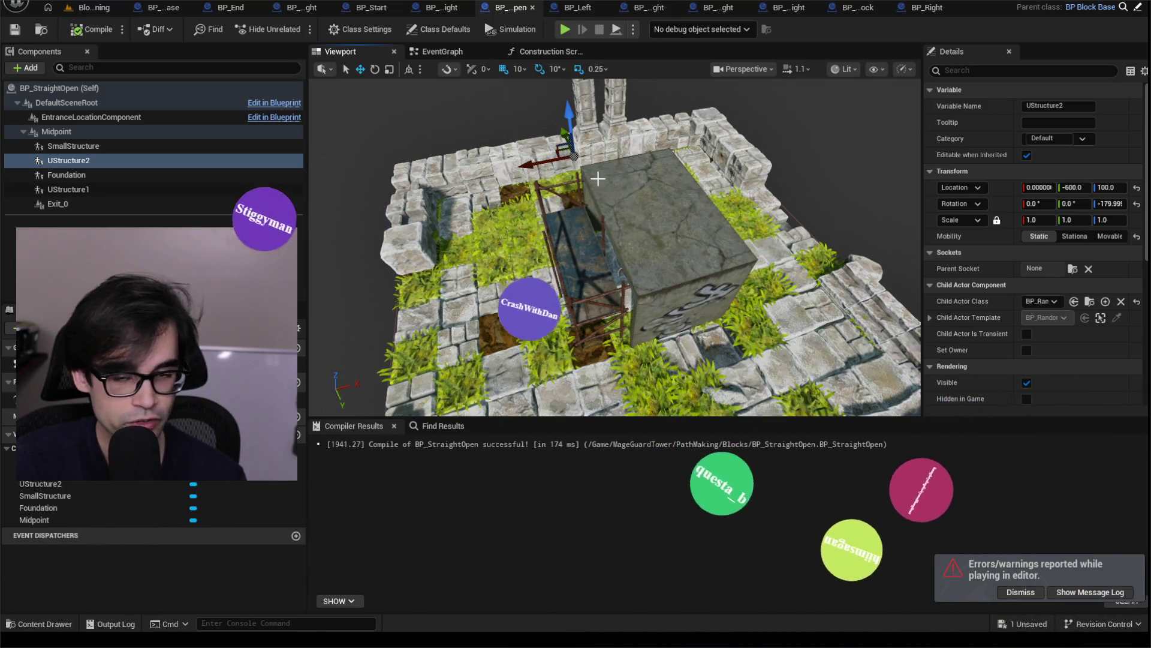
left_click_drag(647, 175, 648, 156)
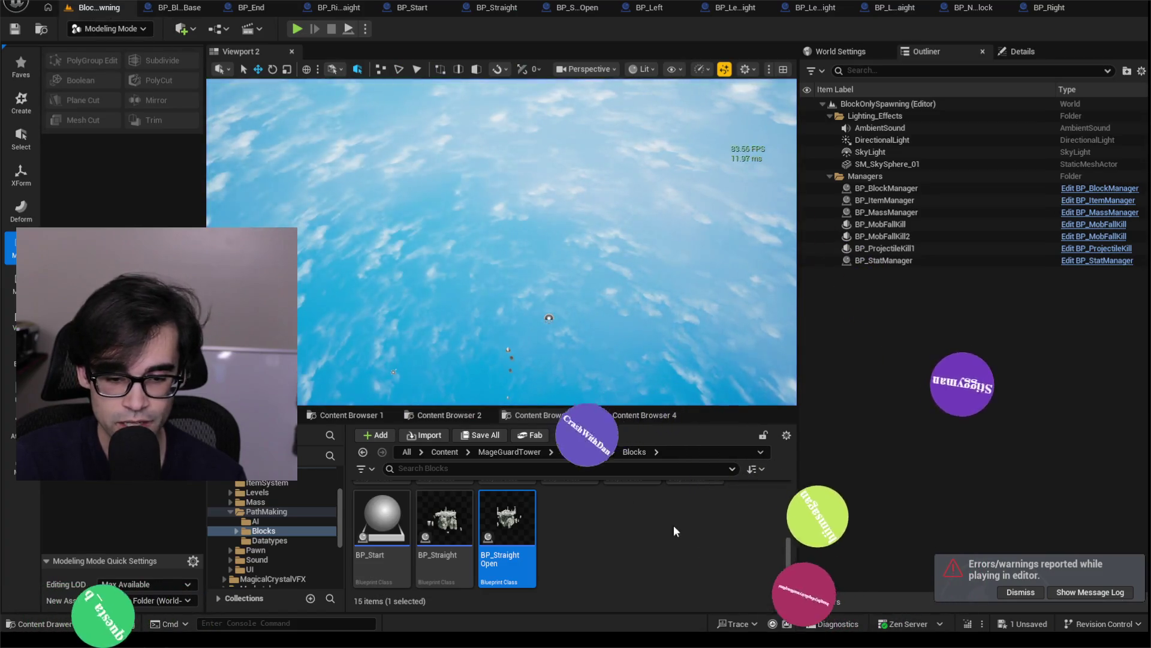
left_click(1020, 592)
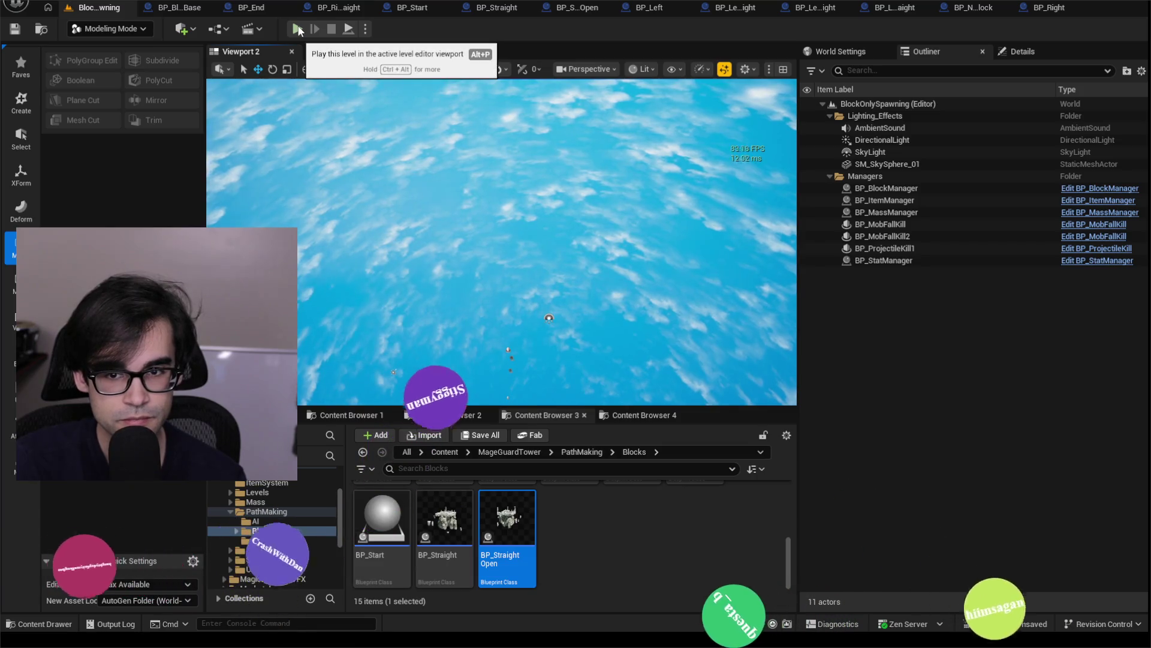
left_click(148, 27)
left_click(135, 51)
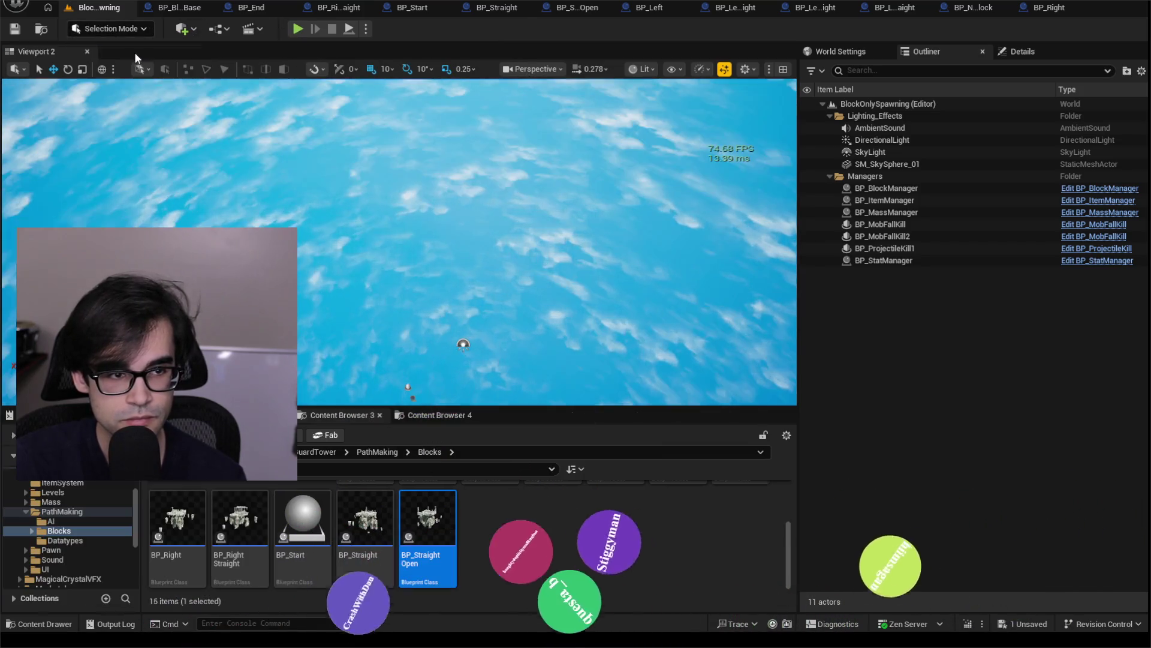
- Play the level until the floating stone blocks form a large connected path, then stop the session
left_click(297, 29)
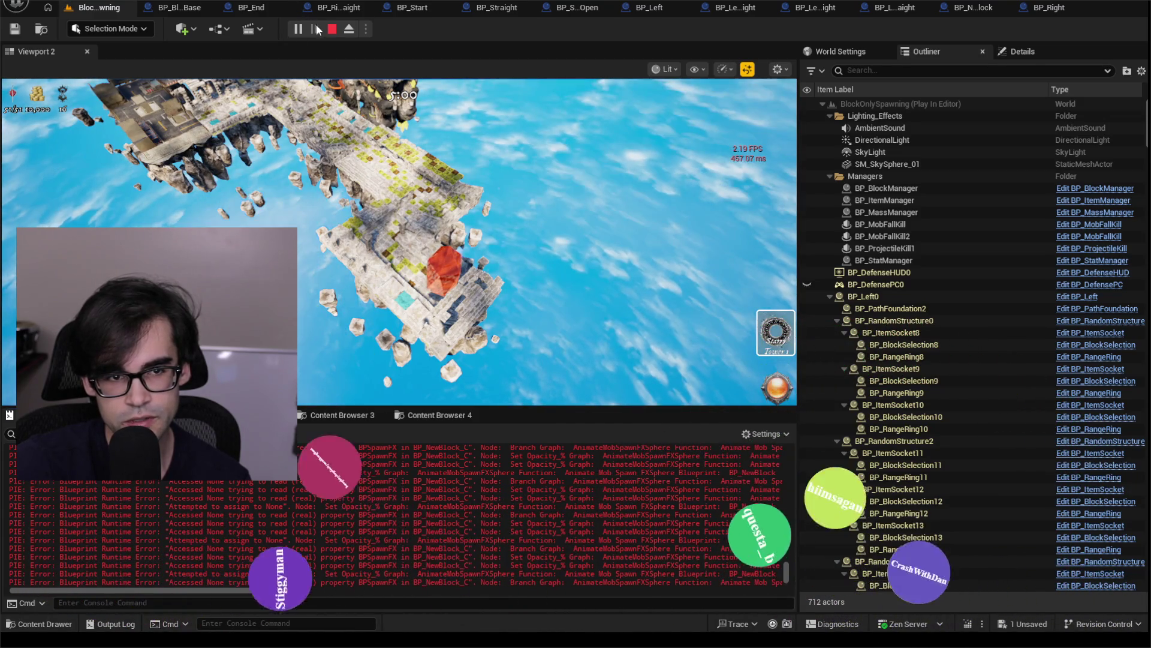
left_click(333, 30)
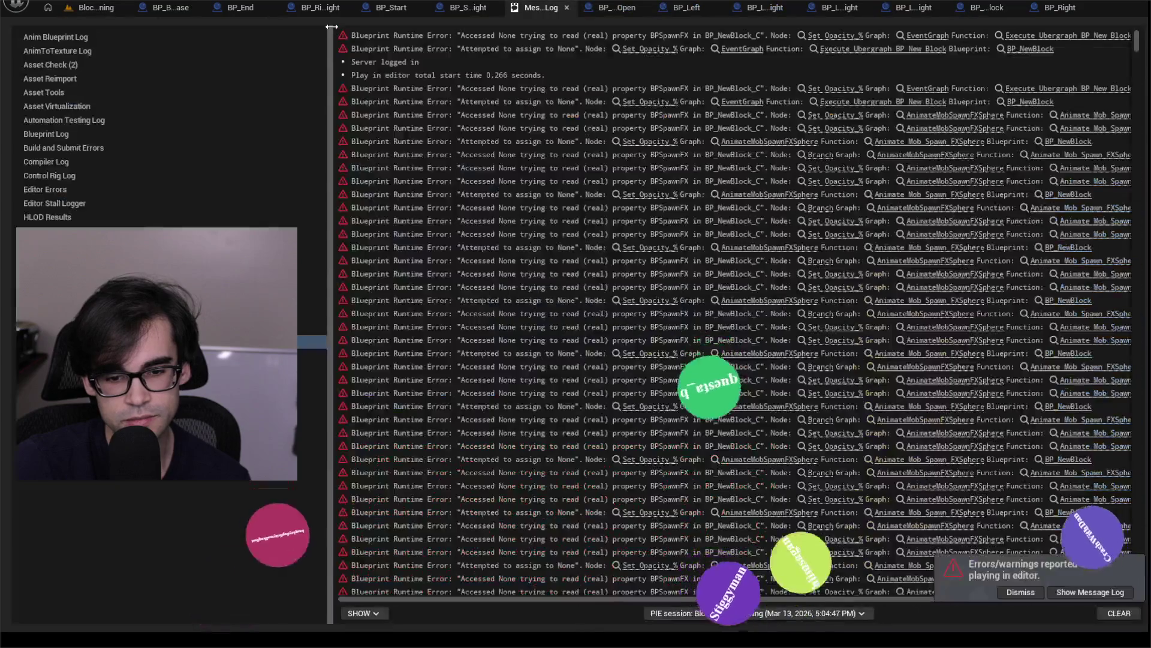
- Open BP_NewBlock from an error entry, review the Event BeginPlay, Sequence, Set Timer and Get Actor Of Class nodes, and save
left_click(740, 102)
scroll(463, 221, "up", 4)
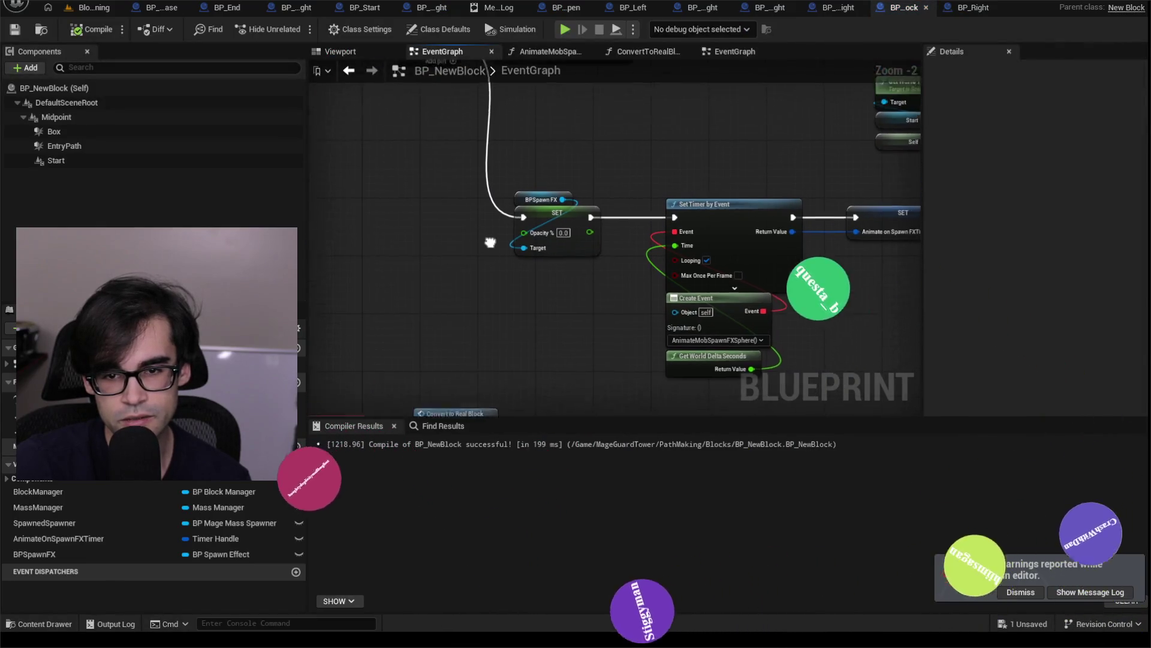
left_click_drag(458, 202, 530, 344)
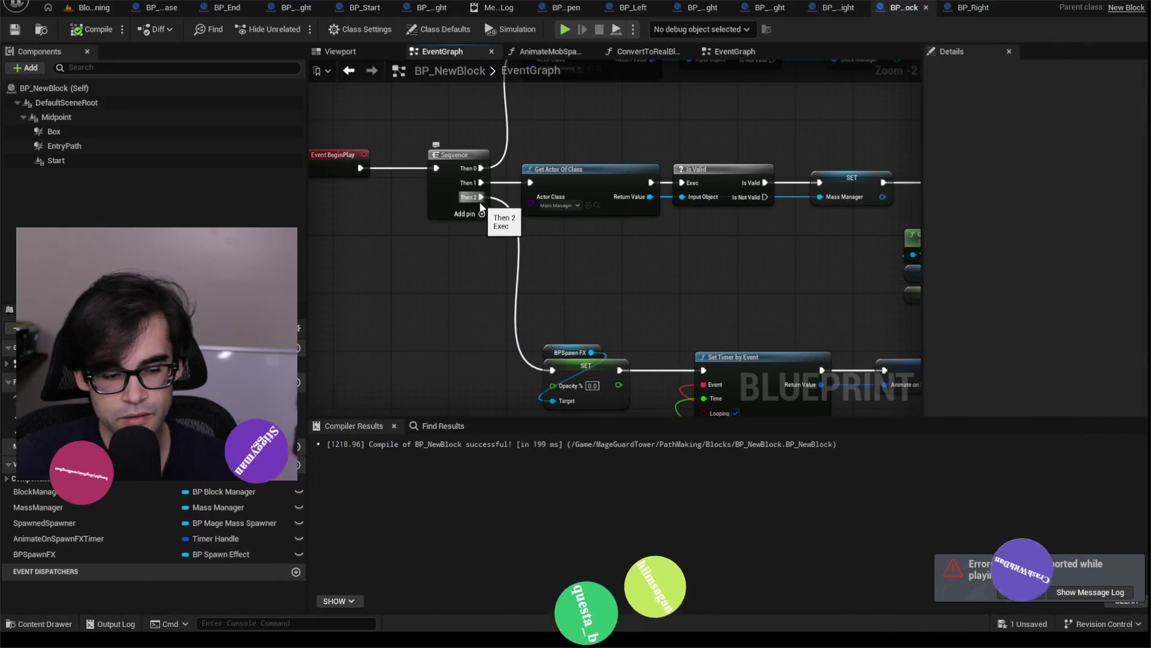
left_click_drag(706, 316, 494, 185)
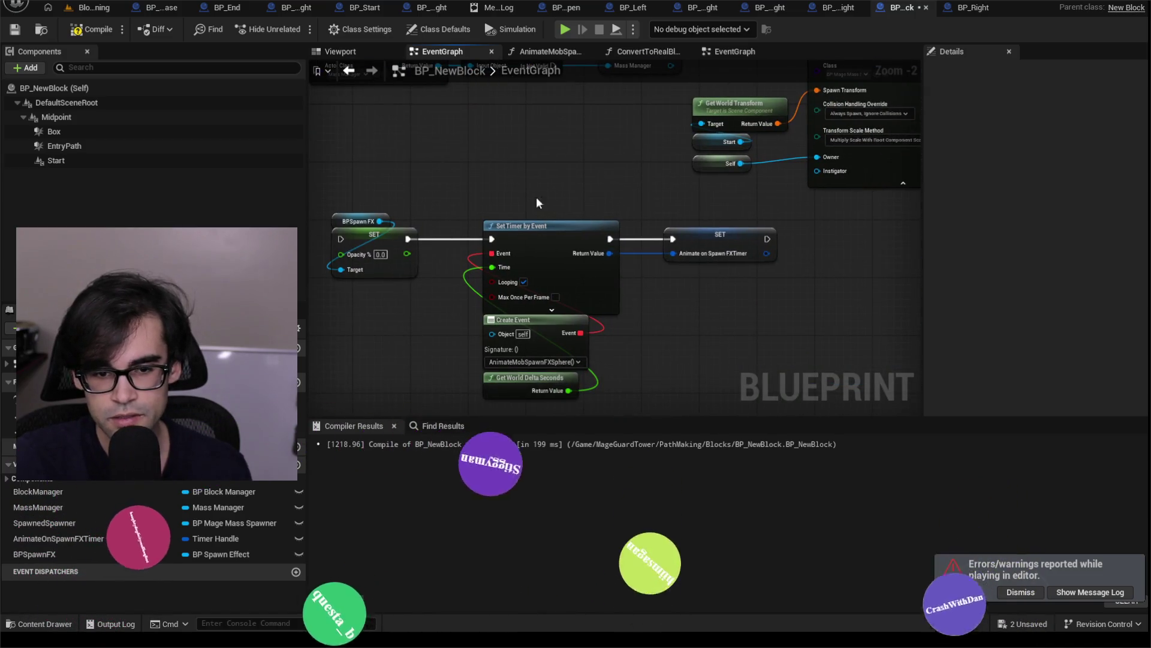
scroll(480, 235, "down", 3)
scroll(423, 270, "up", 3)
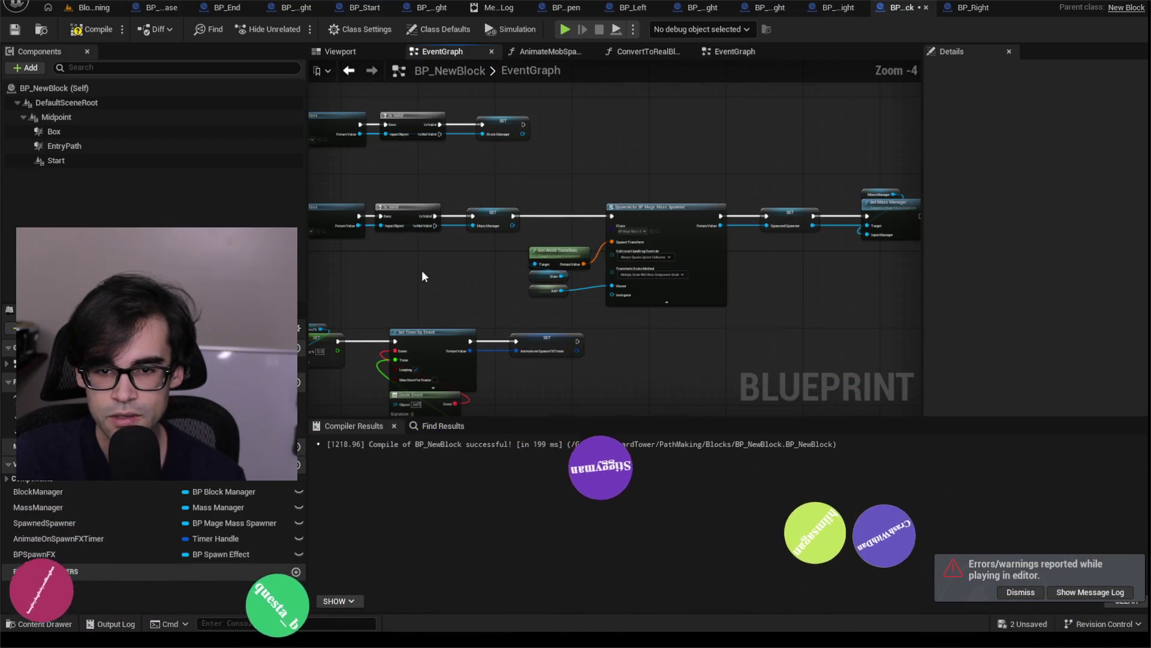
mouse_move(505, 255)
left_mouse_down()
mouse_move(341, 366)
mouse_move(333, 290)
mouse_move(391, 224)
mouse_move(790, 257)
mouse_move(1132, 257)
left_mouse_up()
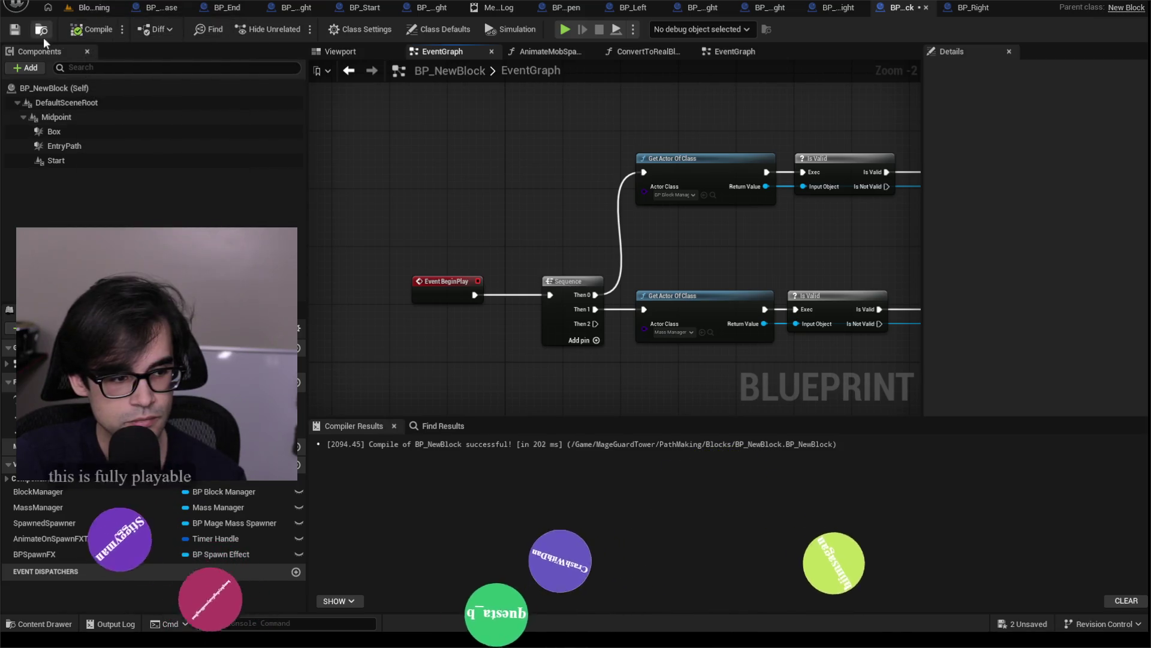
key("ctrl+s")
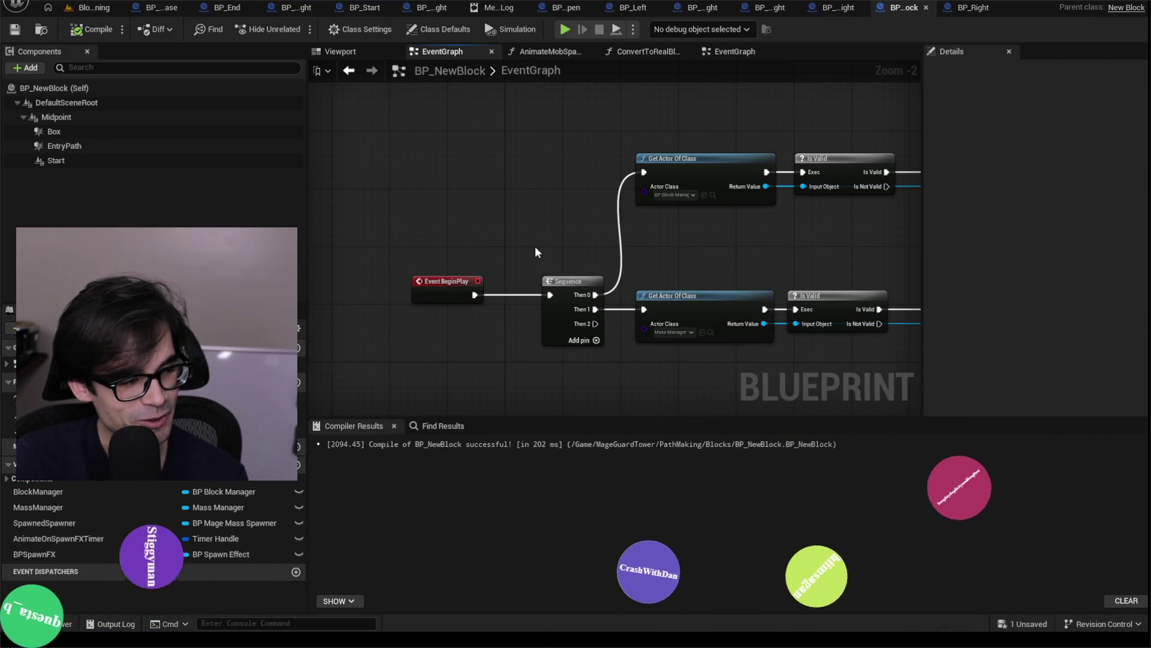
- Inspect the Set Timer, BPSpawn FX and SpawnActor nodes, then recompile BP_NewBlock
scroll(360, 192, "down", 2)
scroll(492, 241, "up", 1)
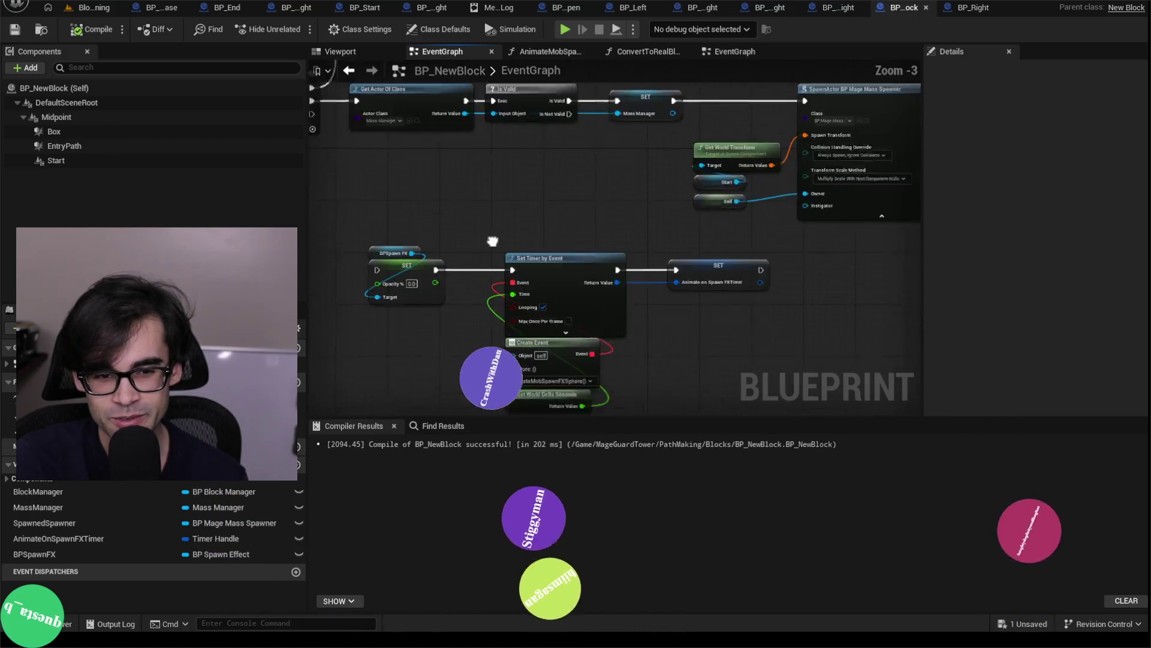
scroll(505, 232, "down", 3)
scroll(459, 322, "up", 5)
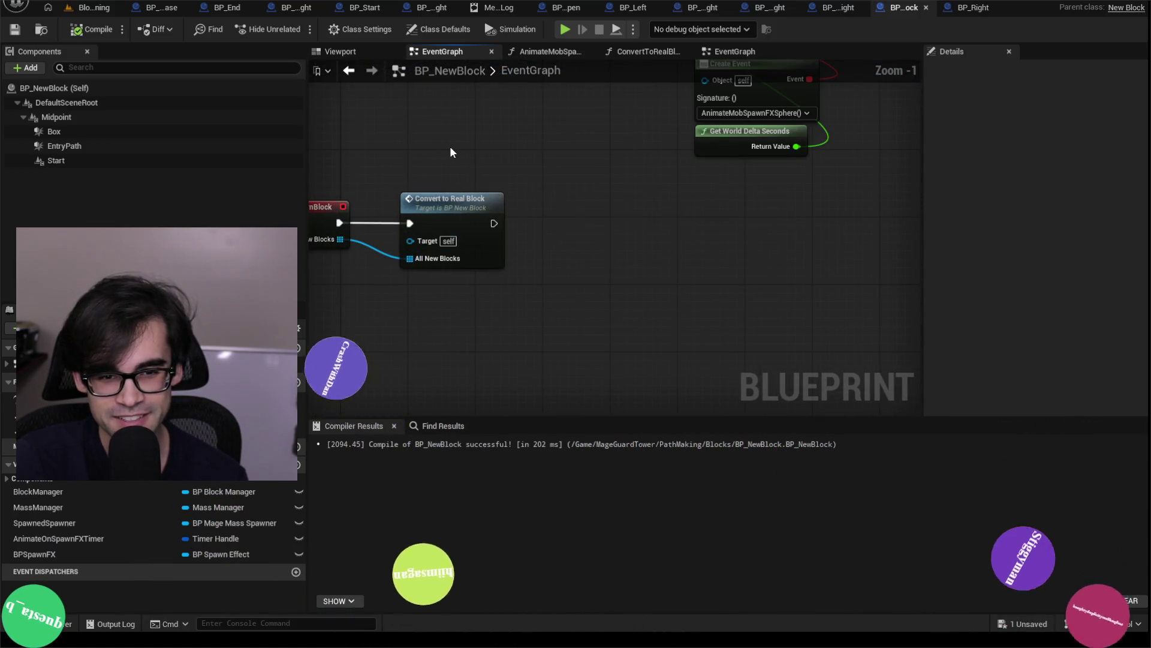
left_click_drag(462, 146, 498, 251)
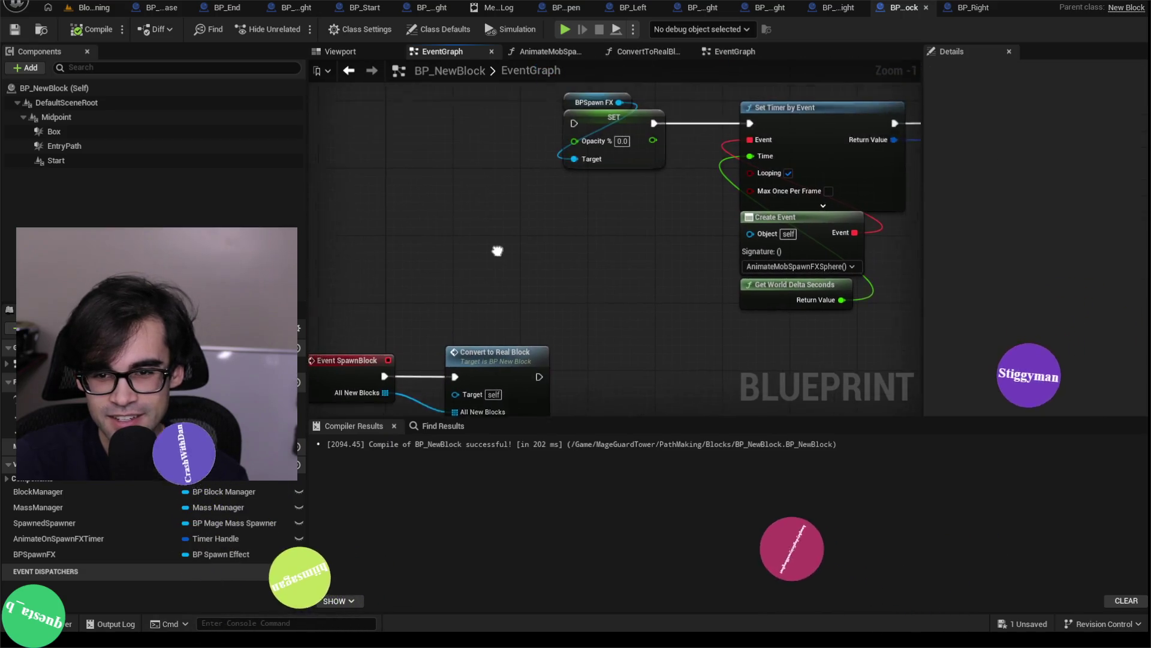
scroll(509, 253, "down", 1)
scroll(516, 207, "down", 4)
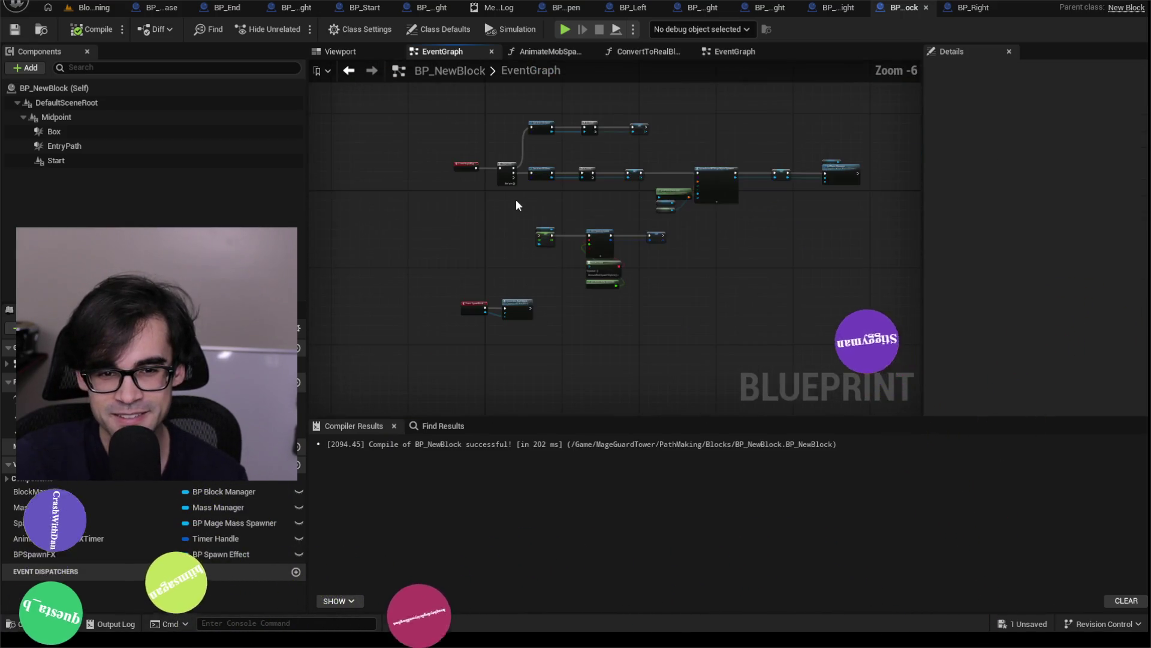
scroll(516, 201, "up", 3)
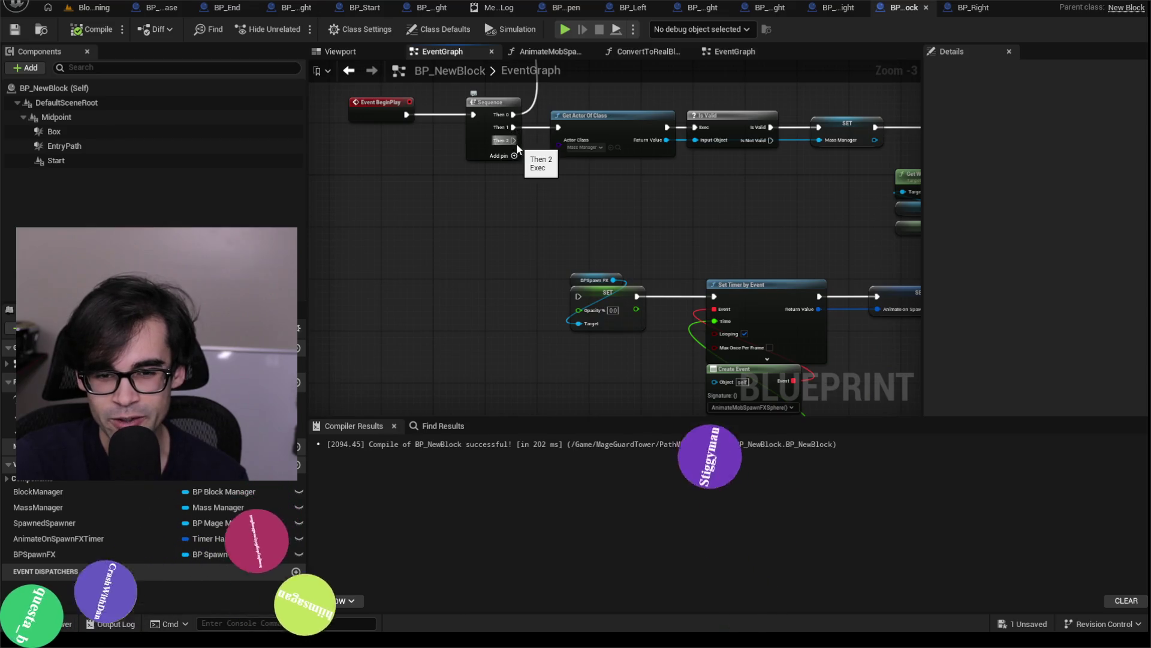
left_click_drag(517, 141, 313, 132)
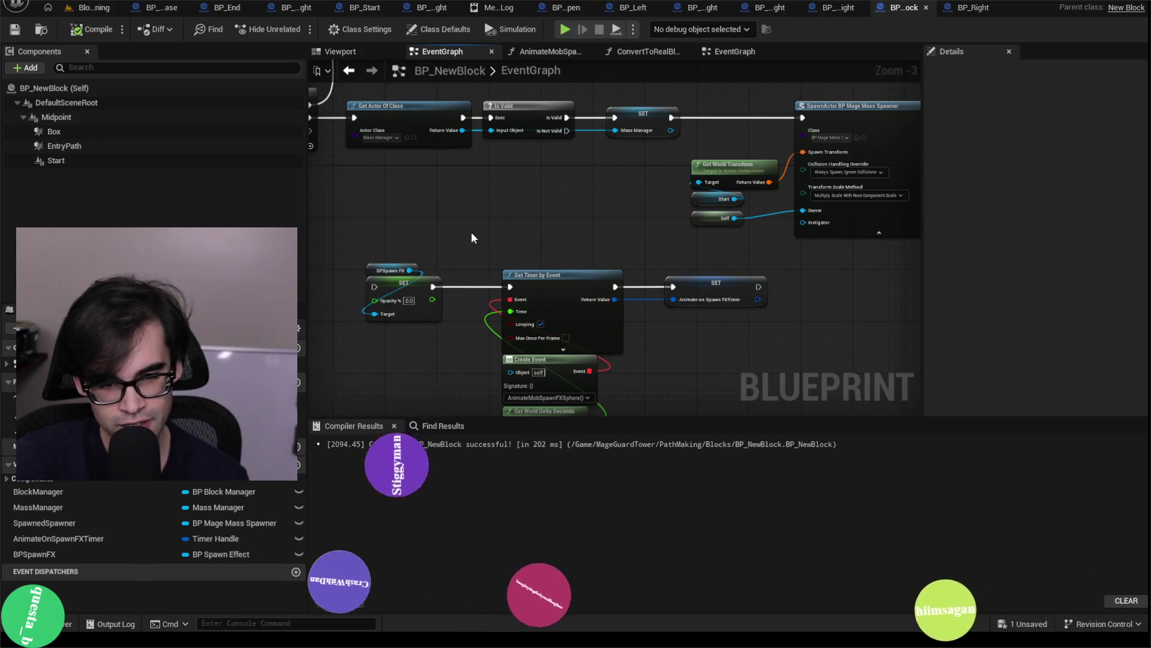
left_click_drag(470, 232, 530, 175)
mouse_move(503, 337)
left_mouse_down()
mouse_move(385, 257)
mouse_move(465, 159)
mouse_move(470, 329)
mouse_move(580, 206)
left_mouse_up()
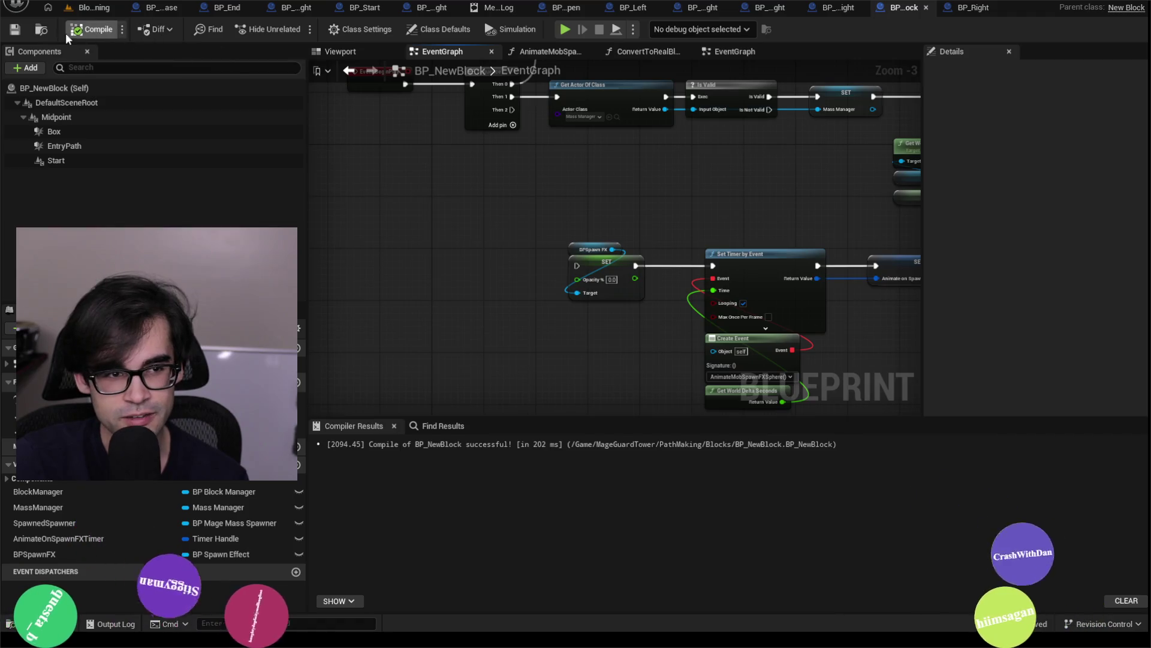
left_click(90, 29)
- Clear the level editor's Output Log, start a fresh play session, and take control of the game camera
left_click(109, 10)
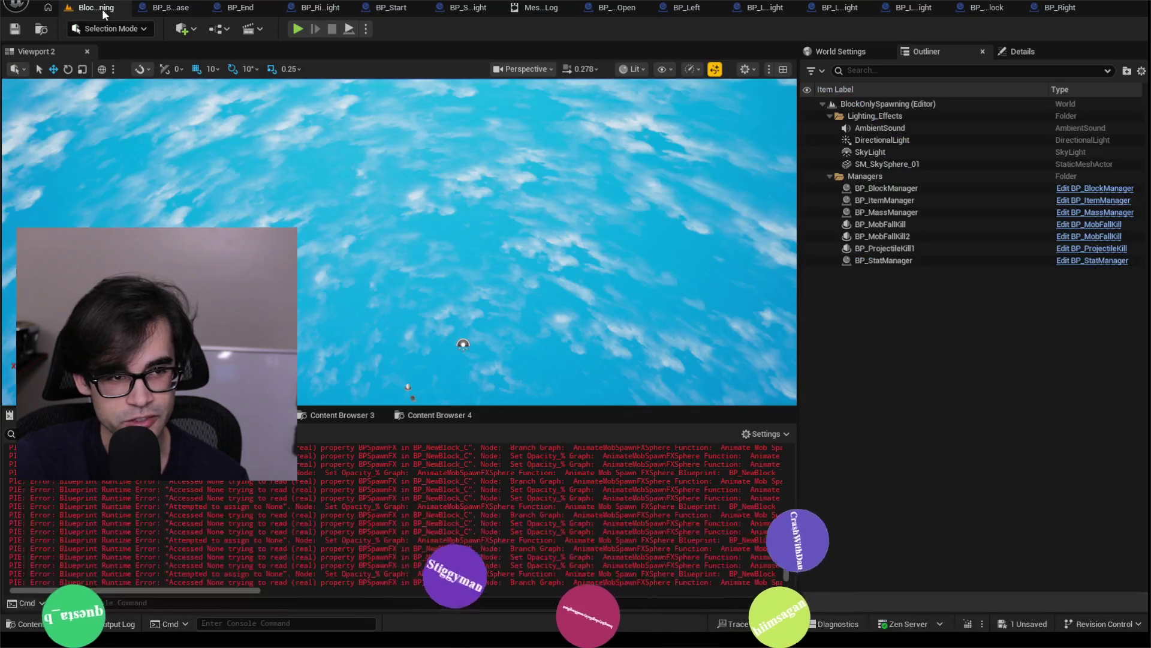
right_click(498, 456)
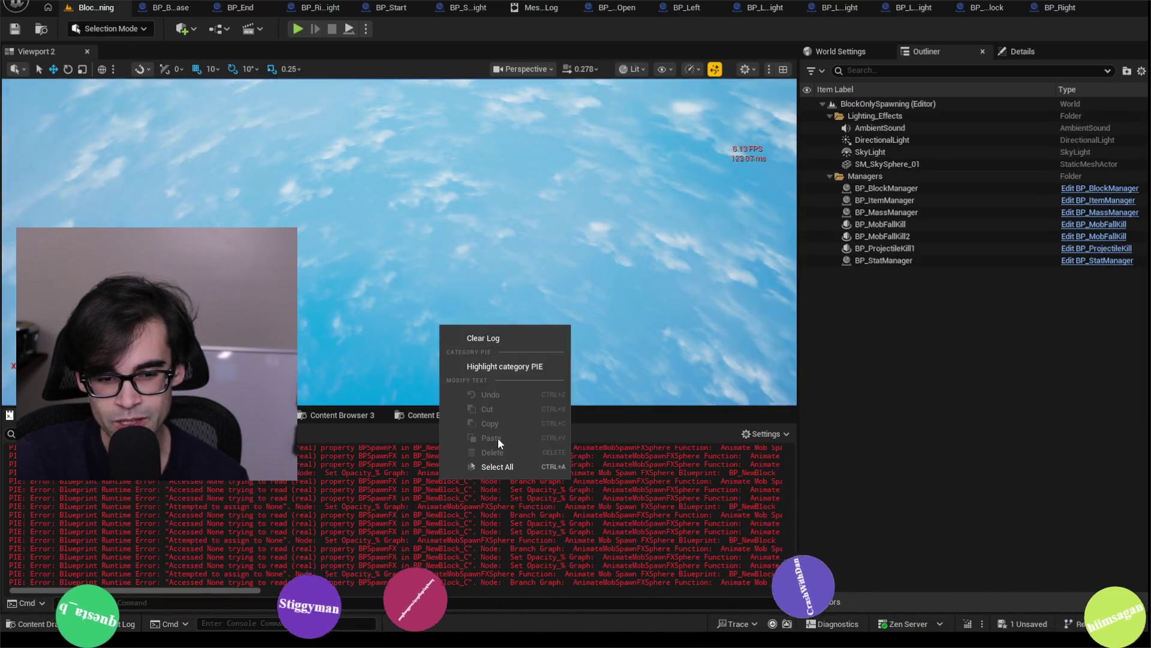
left_click(502, 336)
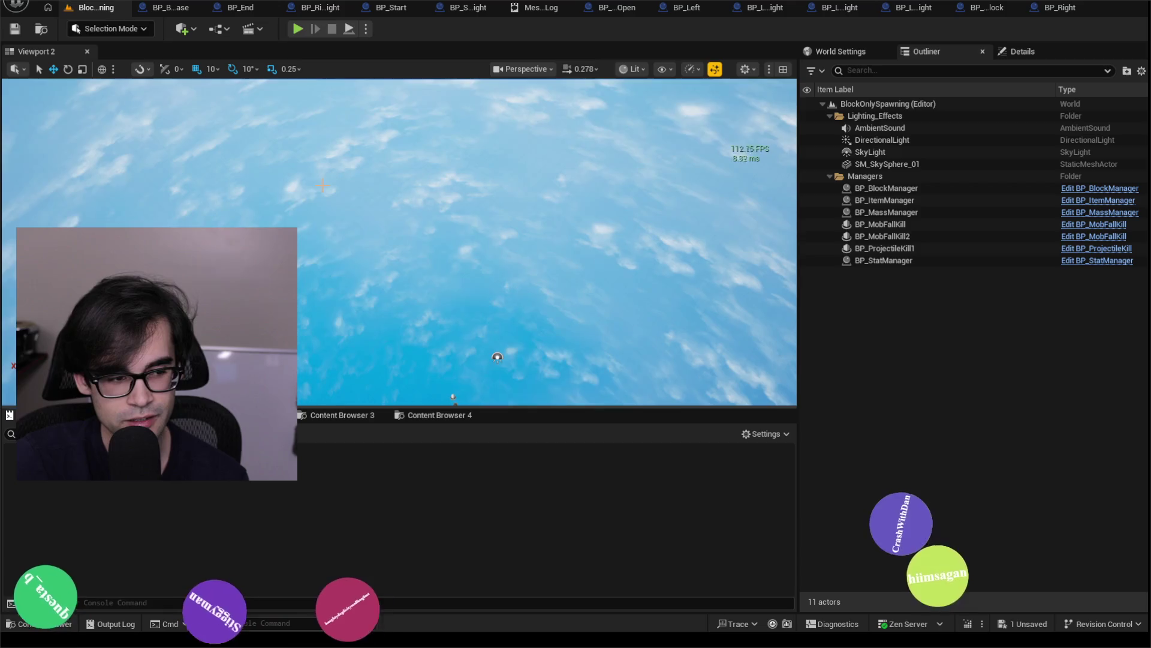
left_click(297, 35)
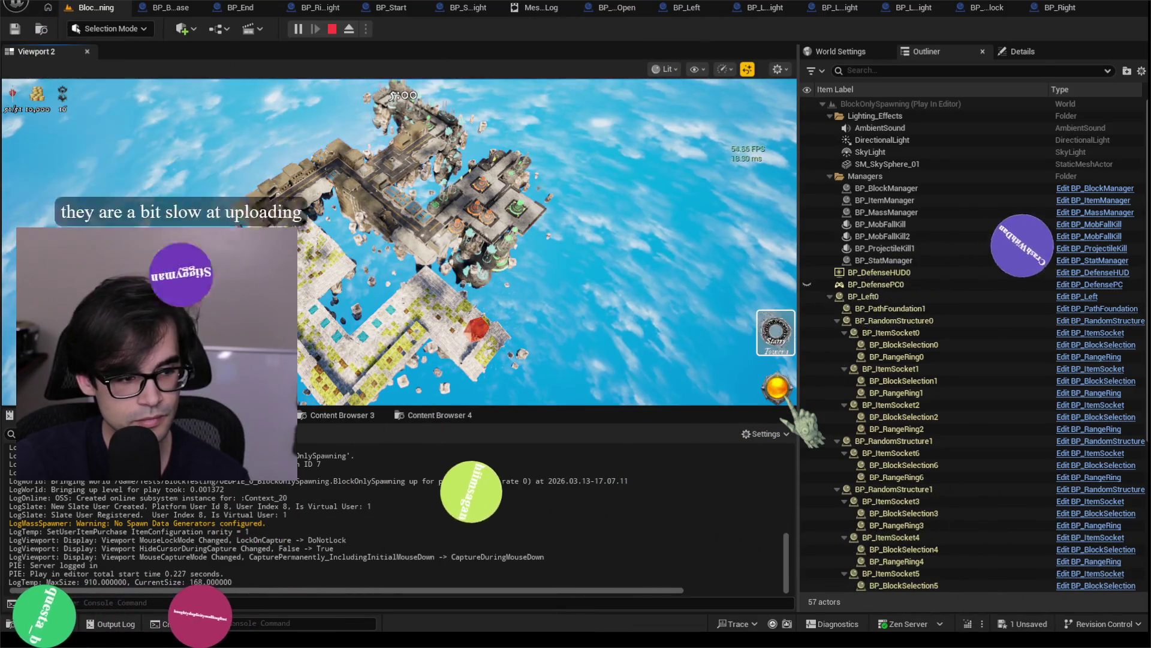
left_click(399, 240)
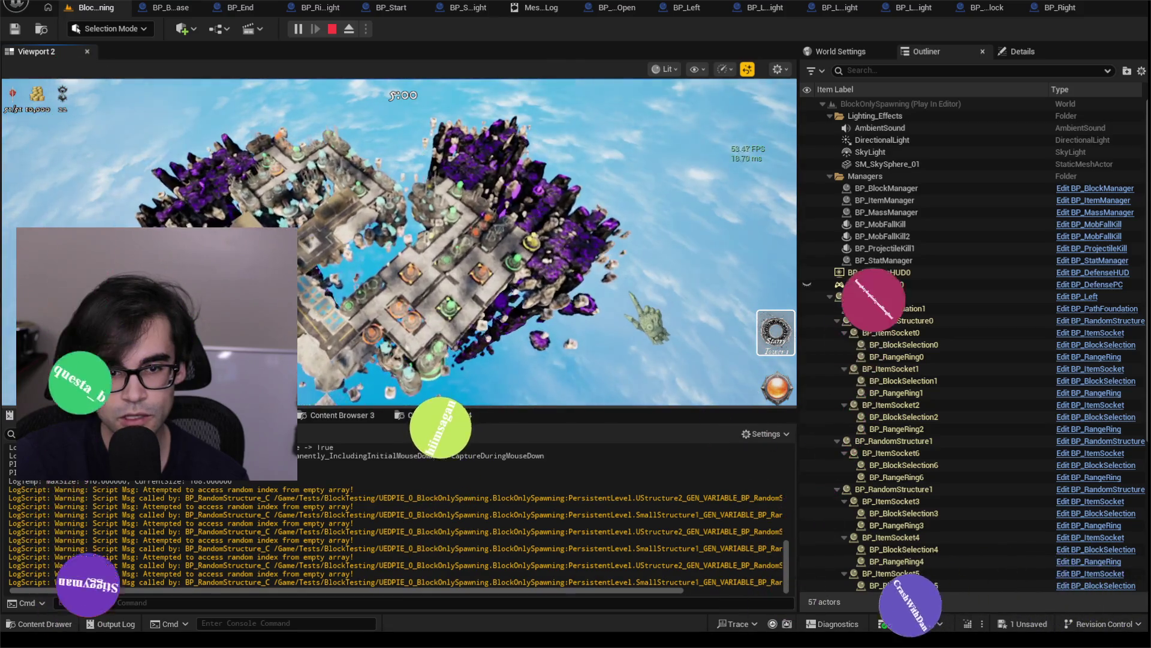
- Fly the game camera around while the blocks spawn into a path, then bring up the BP_Start blueprint
left_click(618, 294)
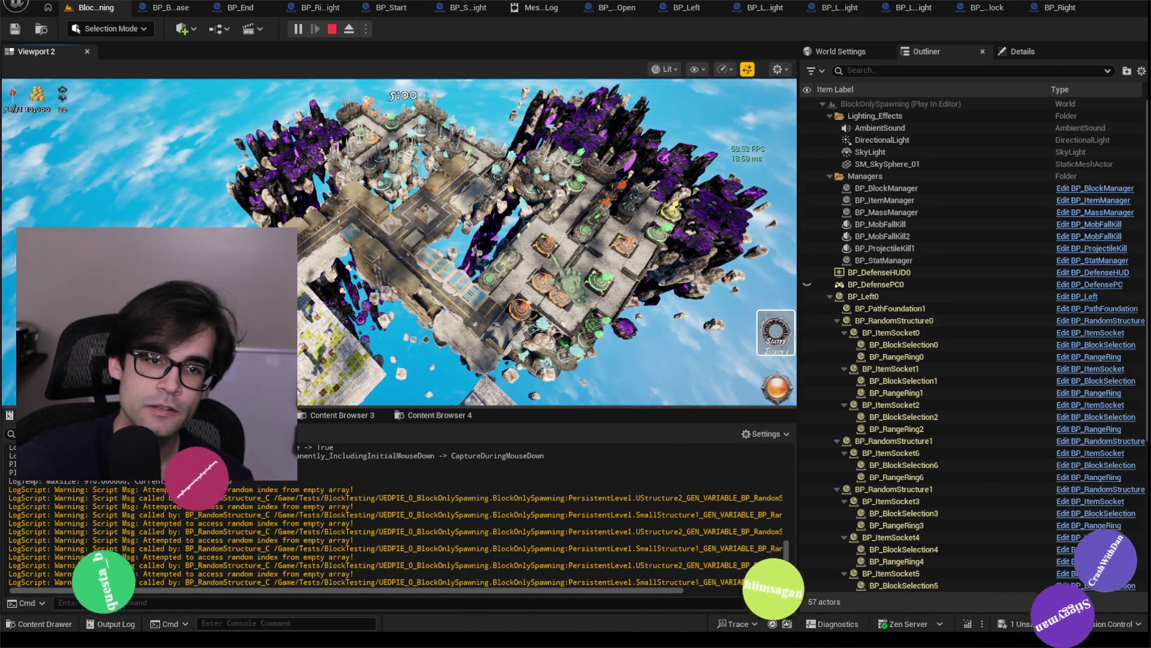
left_click(383, 9)
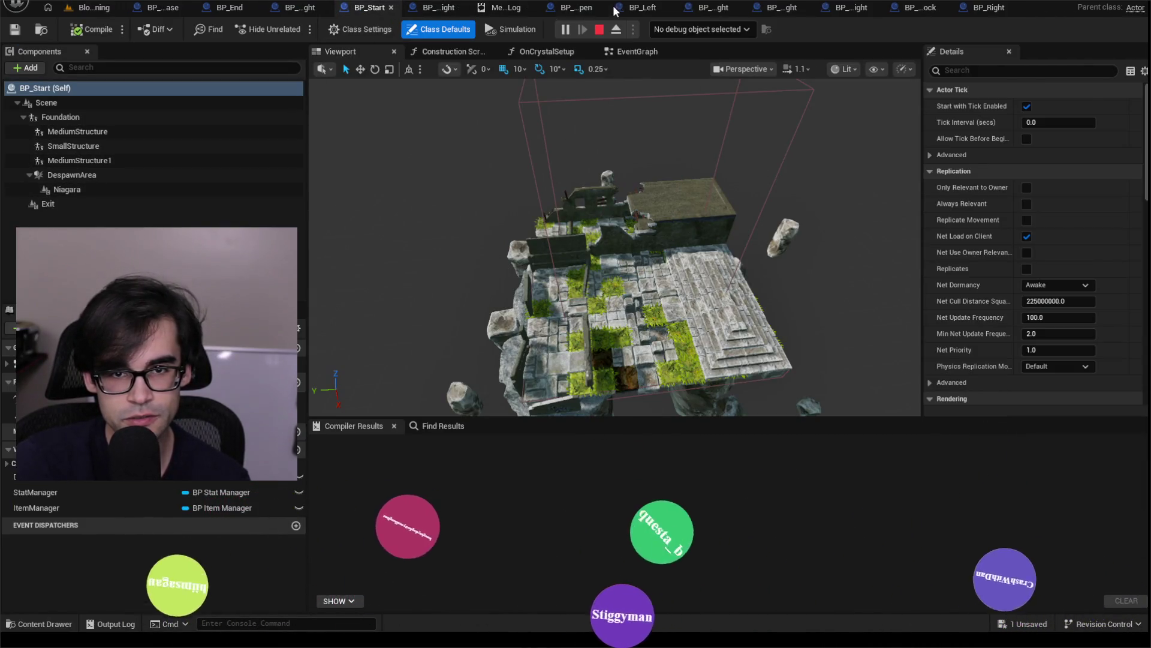
- Browse the BP_Left, BP_StraightOpen and BP_LeftRight block blueprints
left_click(645, 7)
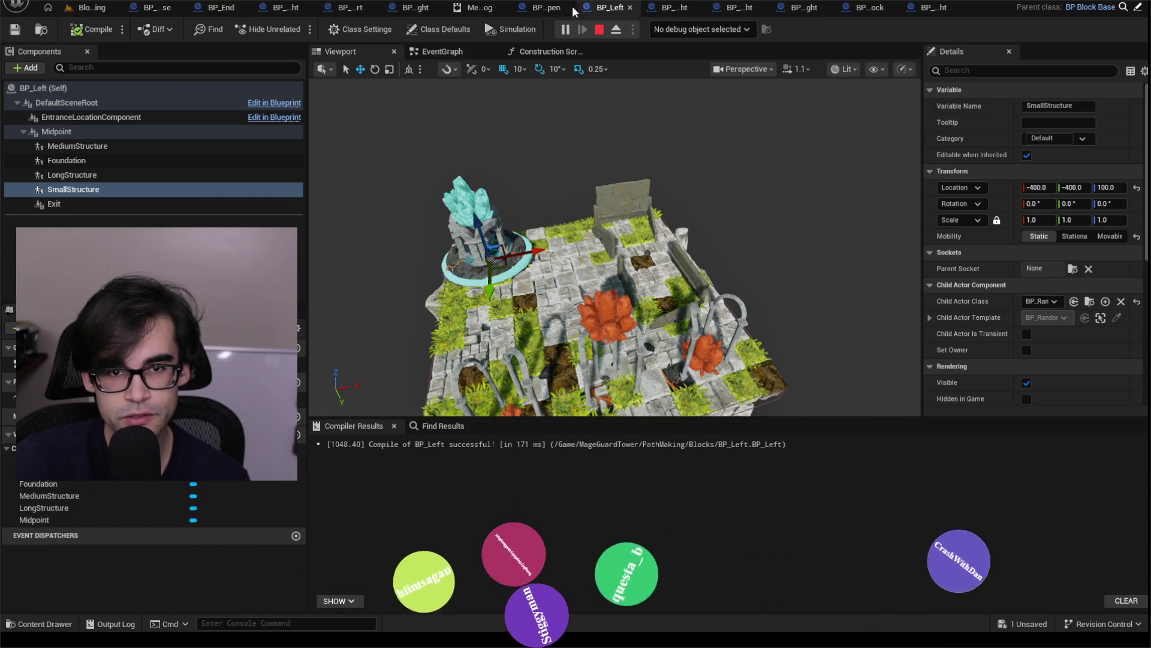
left_click(572, 8)
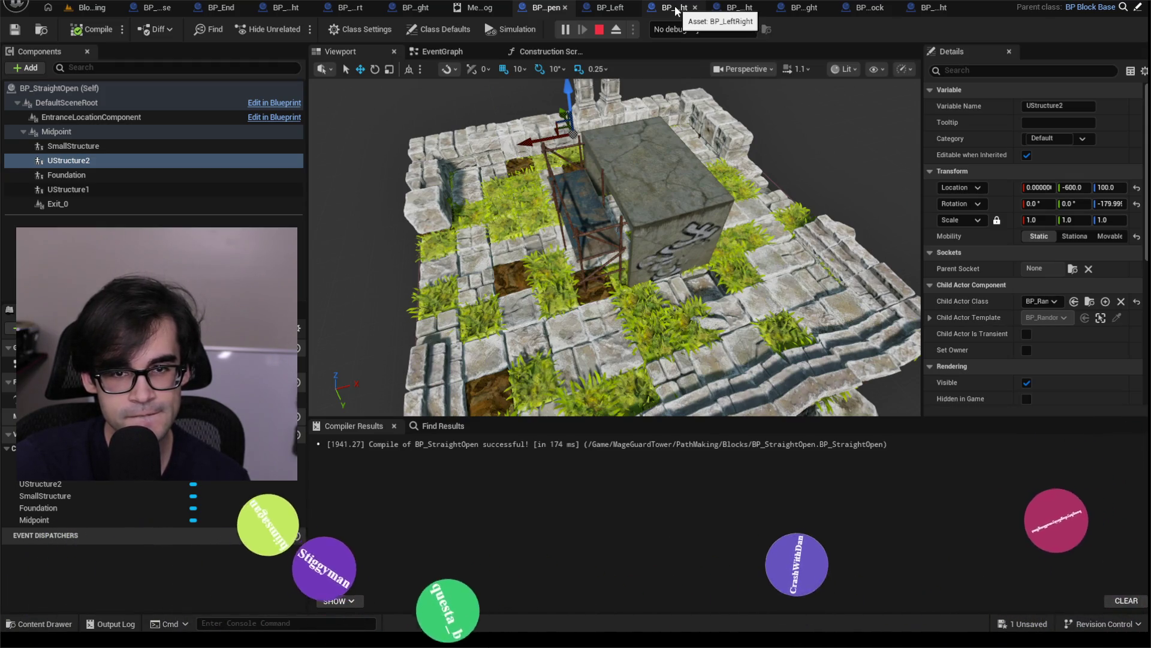
left_click(674, 8)
left_click(606, 8)
left_click(543, 9)
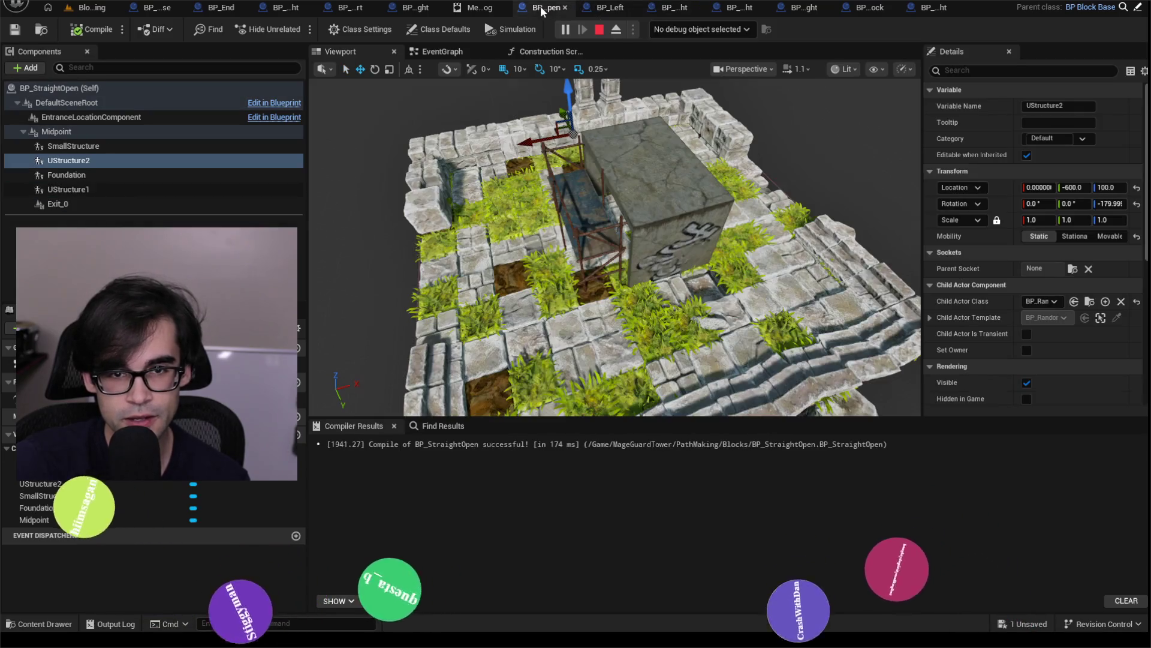
- Check the Message Log, then return to the running level and take control of the game camera
left_click(479, 9)
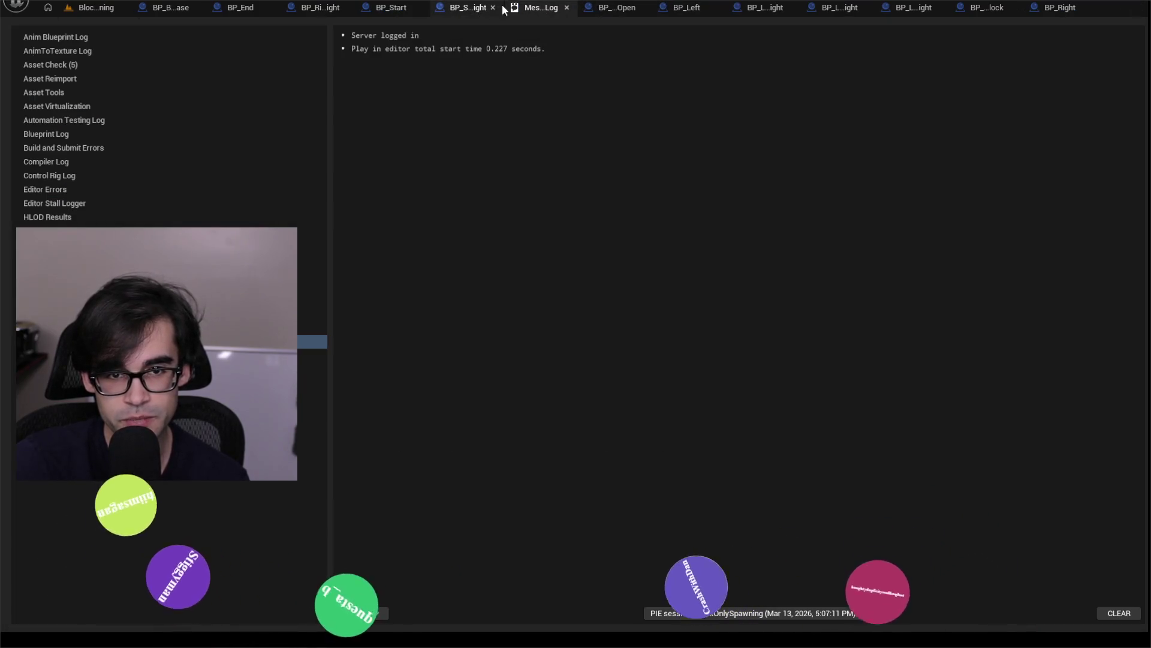
left_click(567, 7)
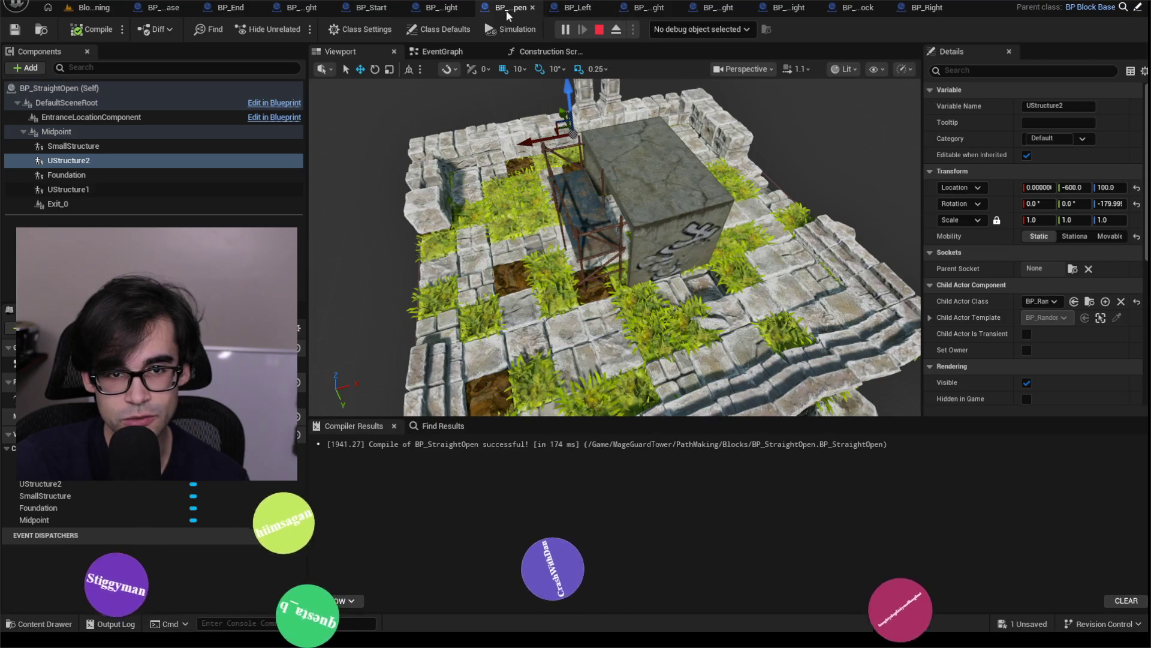
left_click(94, 8)
left_click(398, 240)
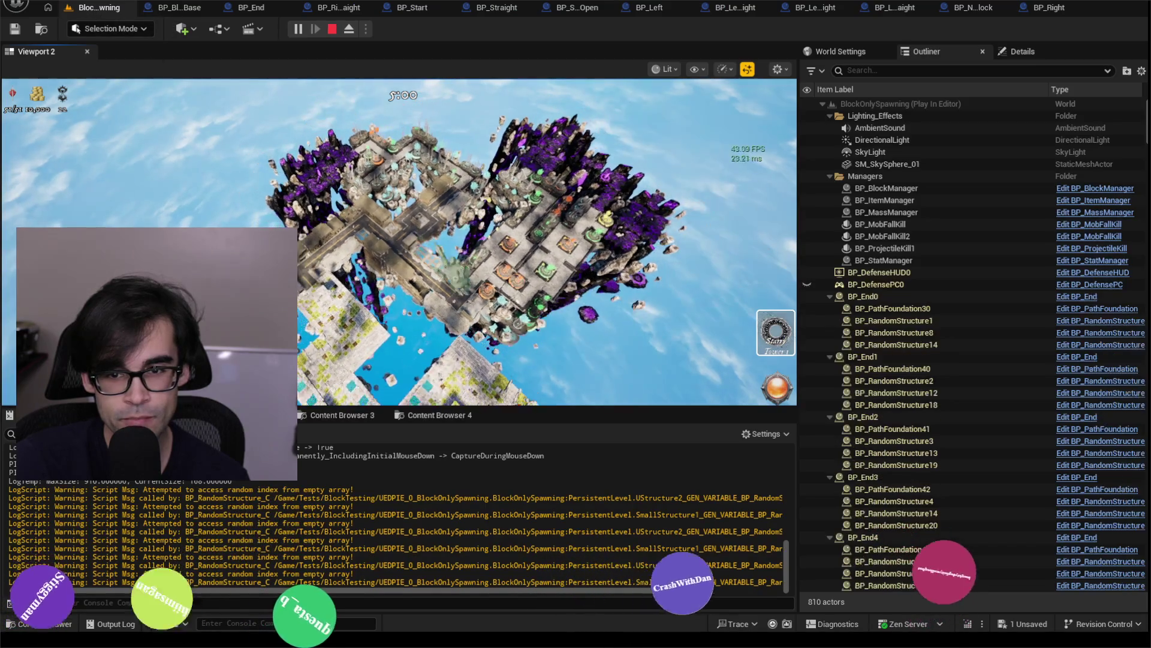